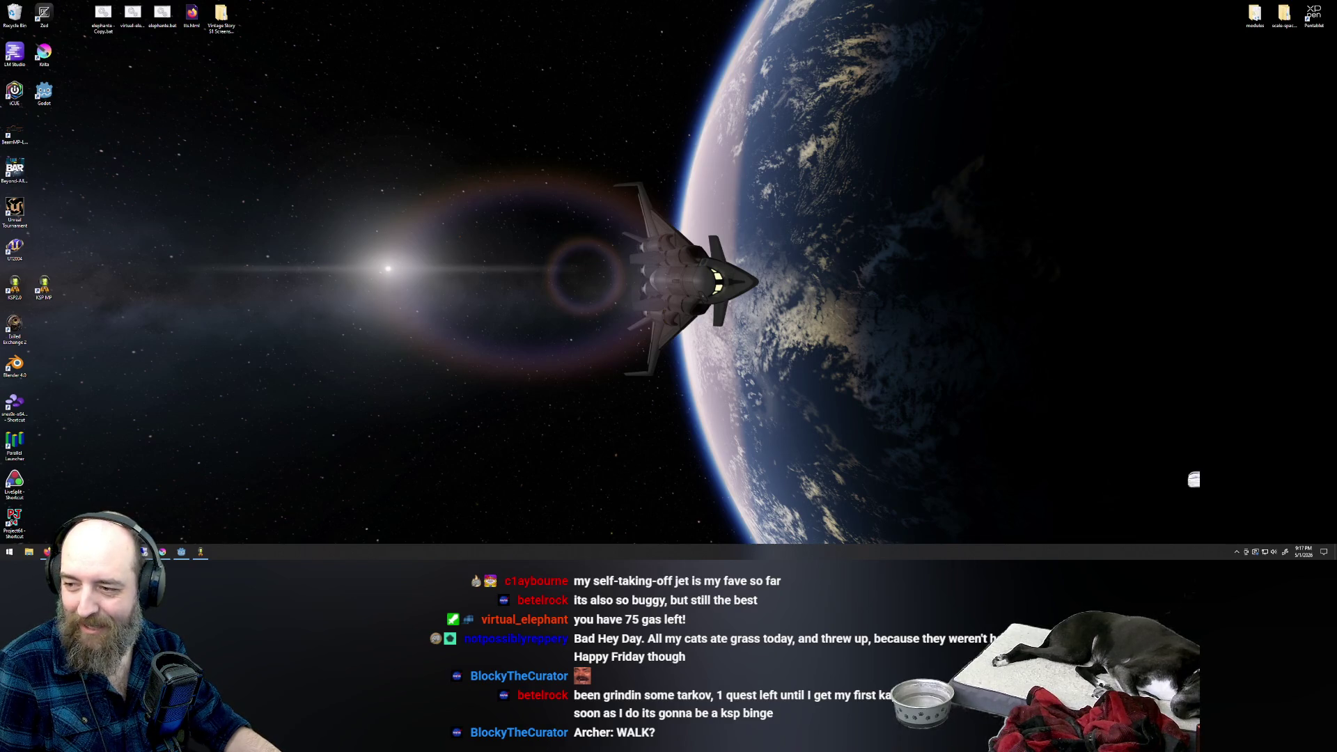
Switch from the desktop to the running Kerbal Space Program game using the taskbar.
{"action": "key", "text": "alt+Tab"}
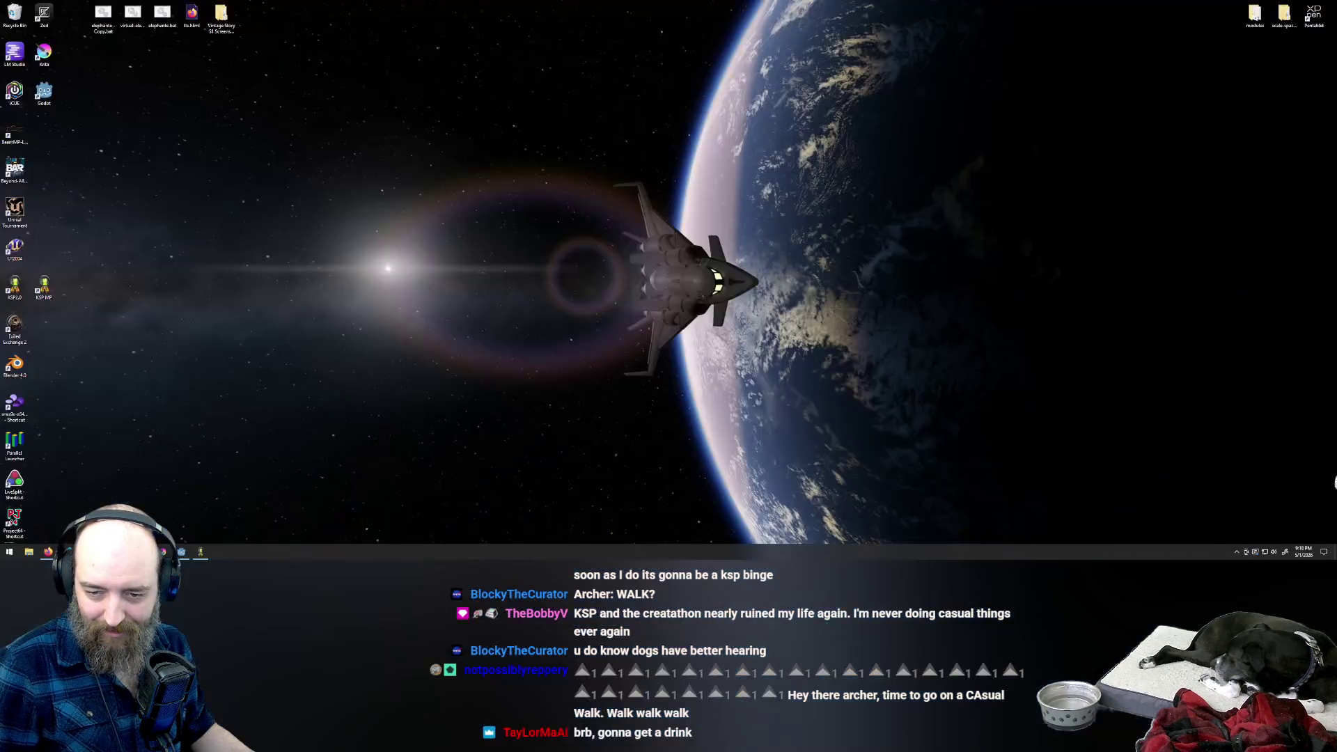
{"action": "left_click", "coordinate": [199, 552]}
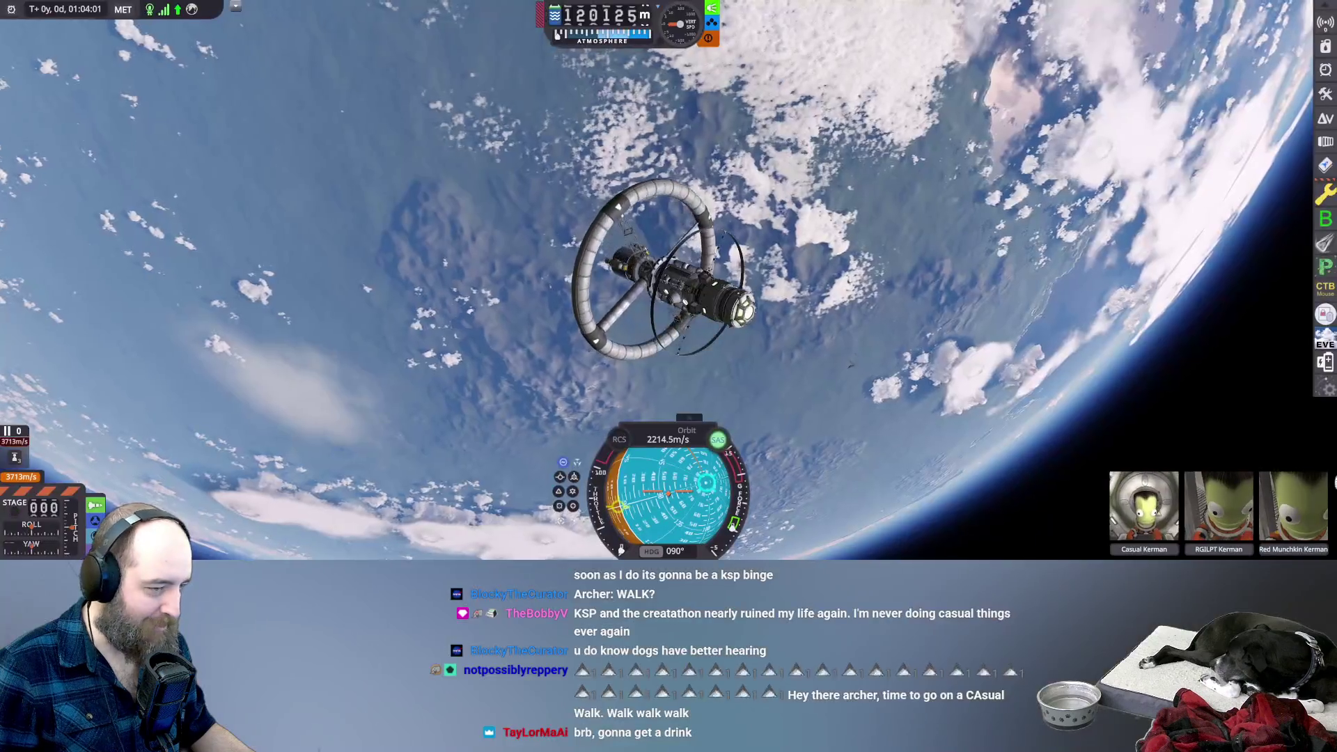
Open the map view focused on Kcalbeloh, zoomed in and tilted low over the black hole.
{"action": "key", "text": "m"}
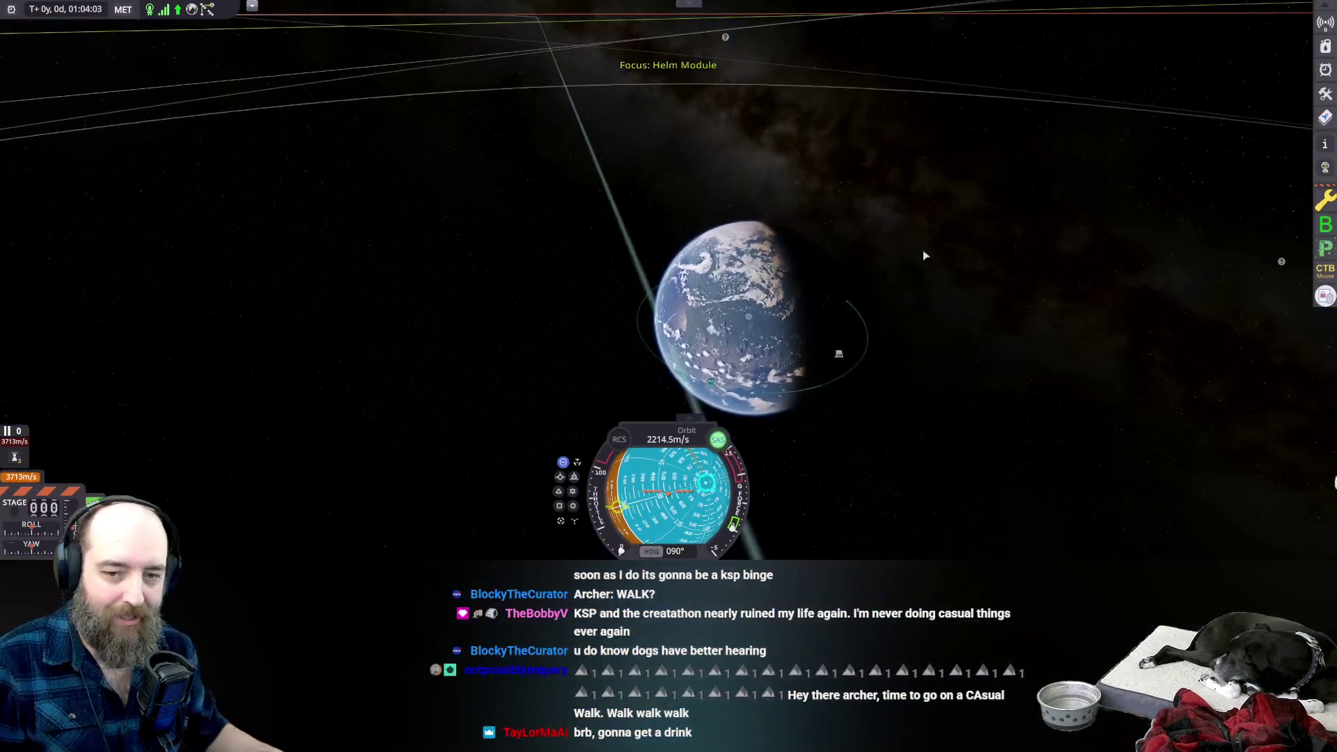
{"action": "key", "text": "m"}
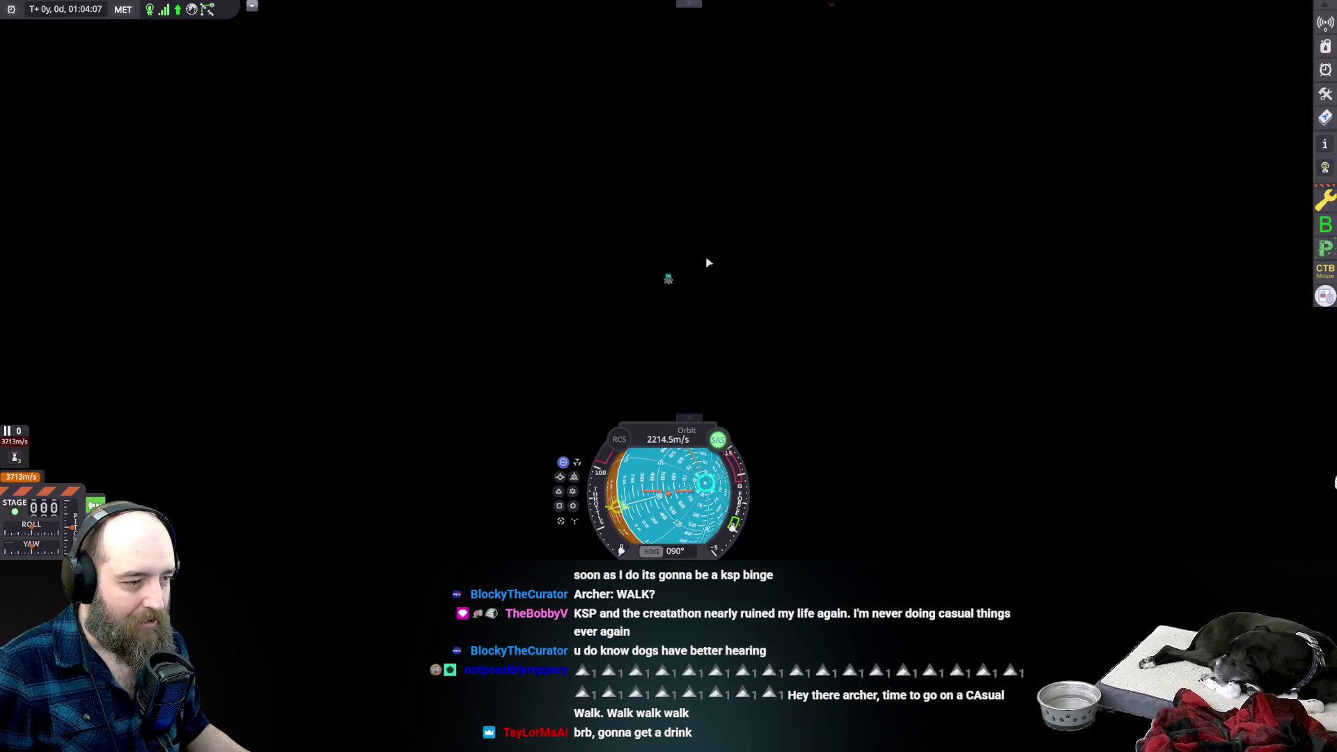
{"action": "double_click", "coordinate": [735, 178]}
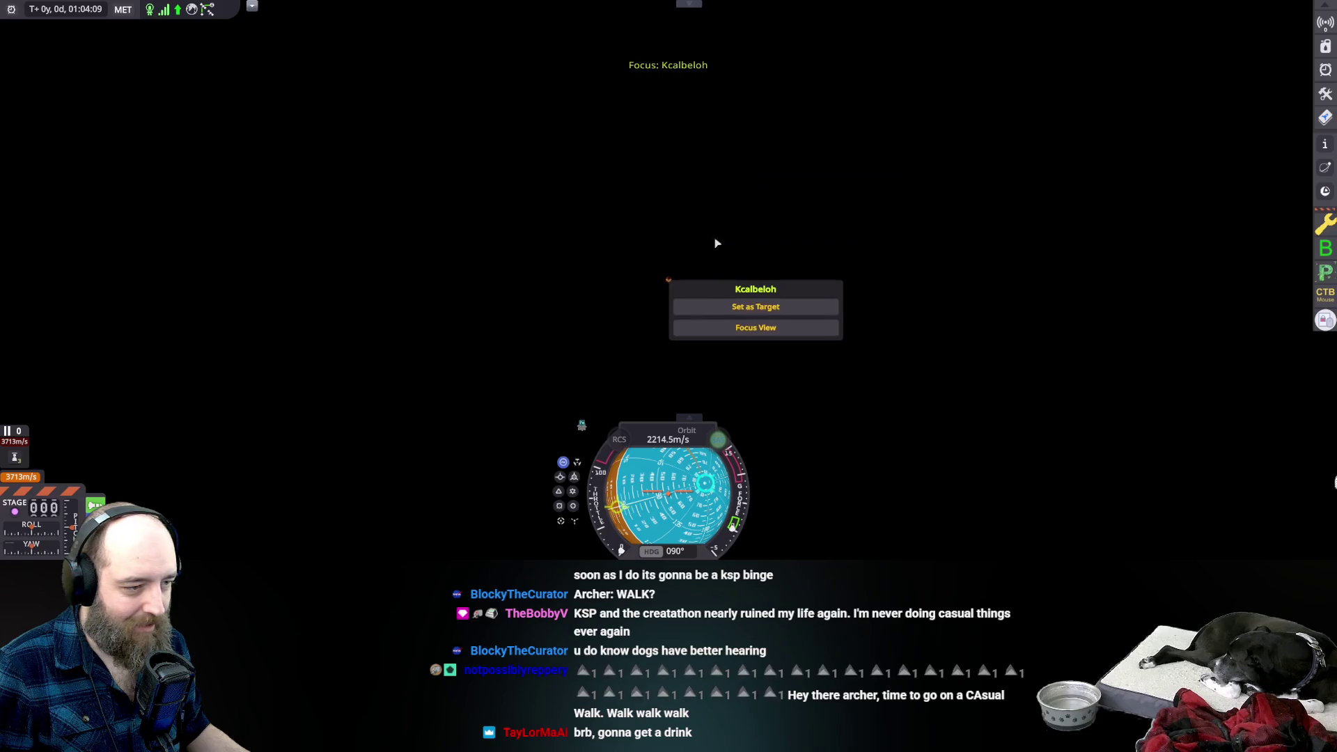
{"action": "scroll", "coordinate": [661, 304], "scroll_direction": "up", "scroll_amount": 5}
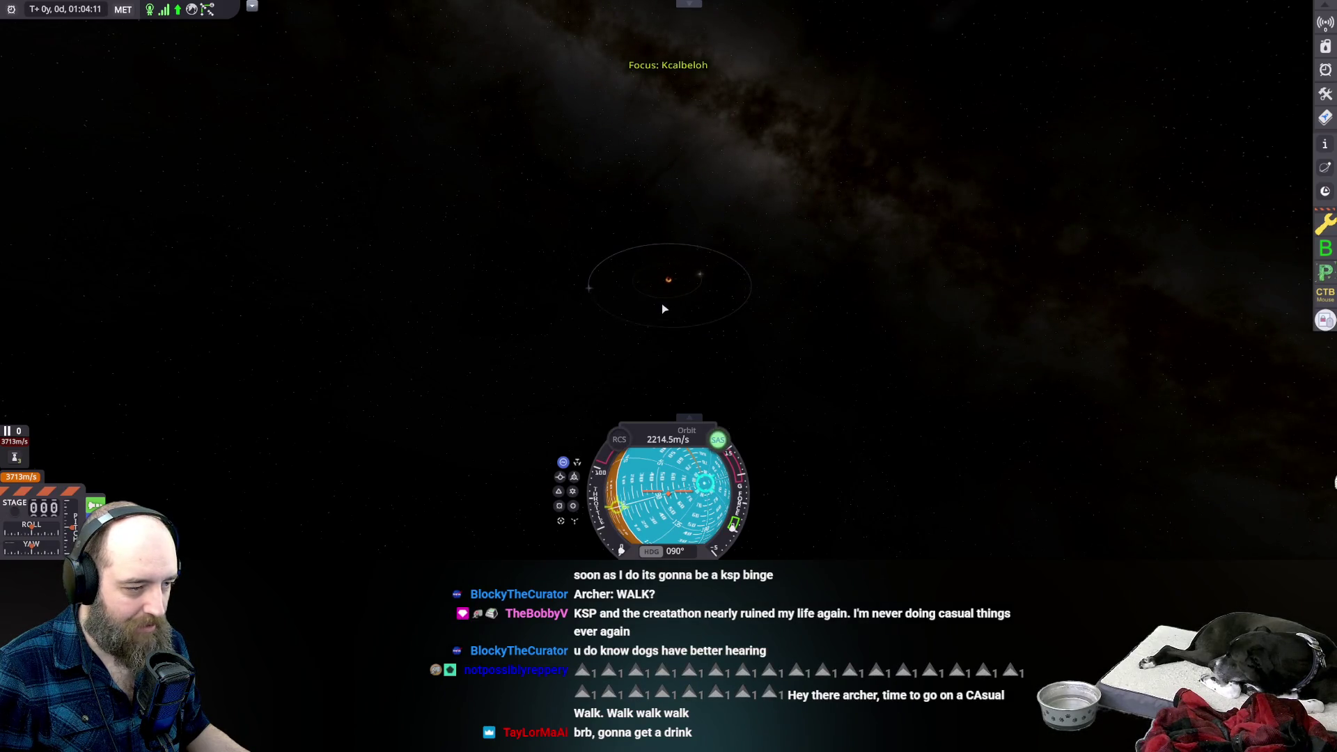
{"action": "scroll", "coordinate": [670, 280], "scroll_direction": "up", "scroll_amount": 3}
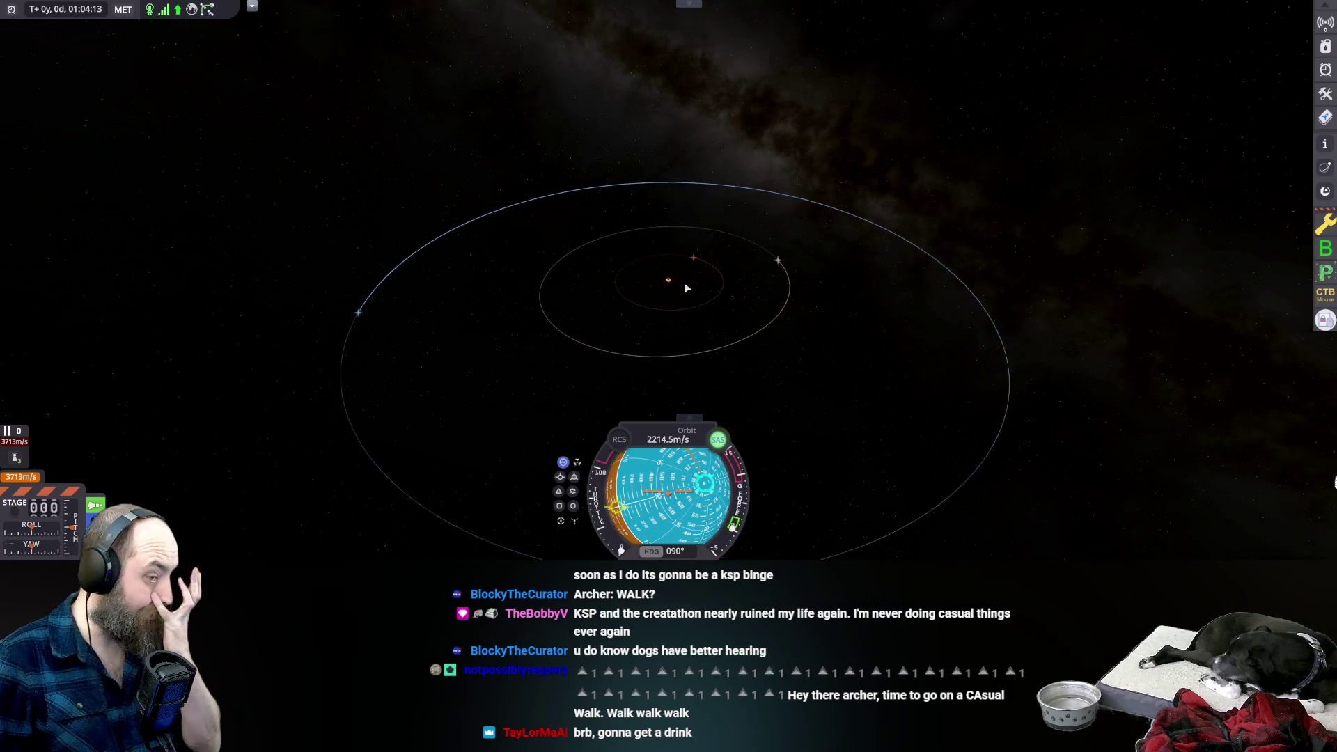
{"action": "mouse_move", "coordinate": [669, 277]}
{"action": "left_mouse_down"}
{"action": "mouse_move", "coordinate": [741, 265]}
{"action": "mouse_move", "coordinate": [982, 395]}
{"action": "mouse_move", "coordinate": [972, 362]}
{"action": "left_mouse_up"}
{"action": "scroll", "coordinate": [741, 265], "scroll_direction": "up", "scroll_amount": 3}
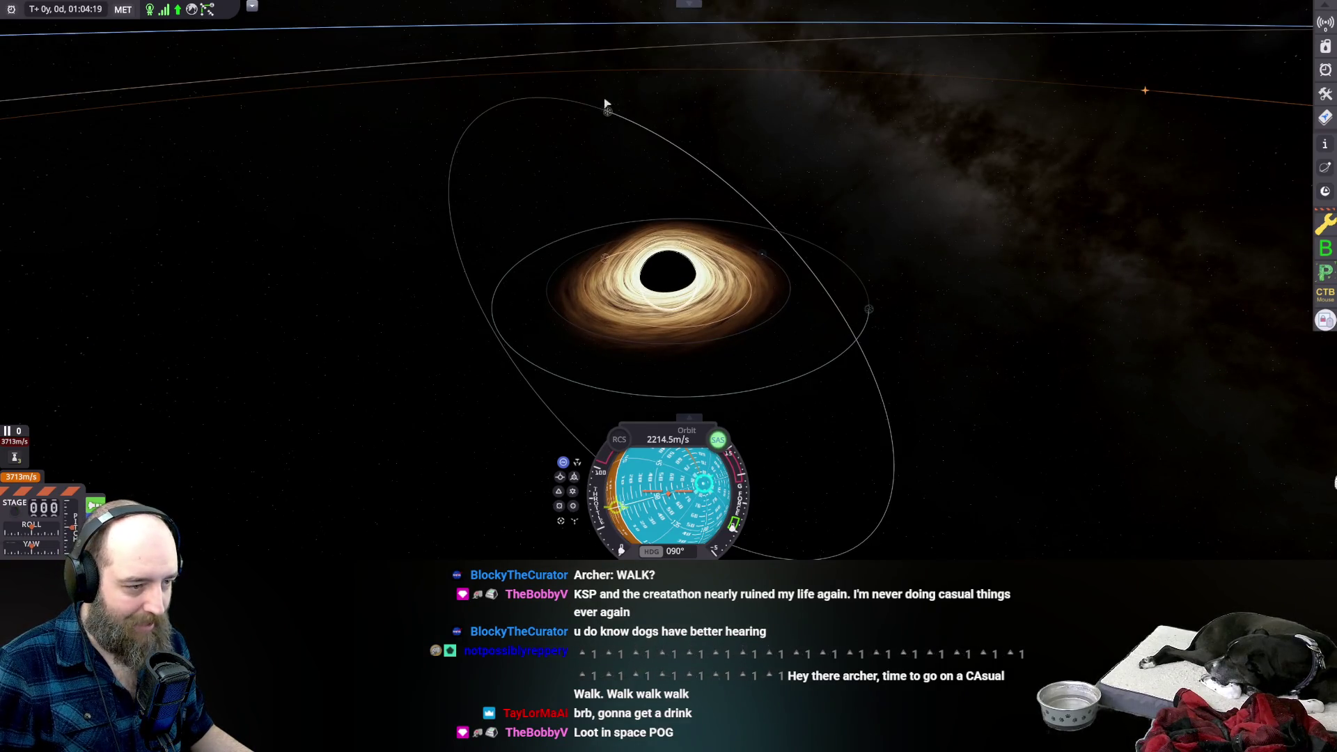
{"action": "scroll", "coordinate": [537, 253], "scroll_direction": "down", "scroll_amount": 10}
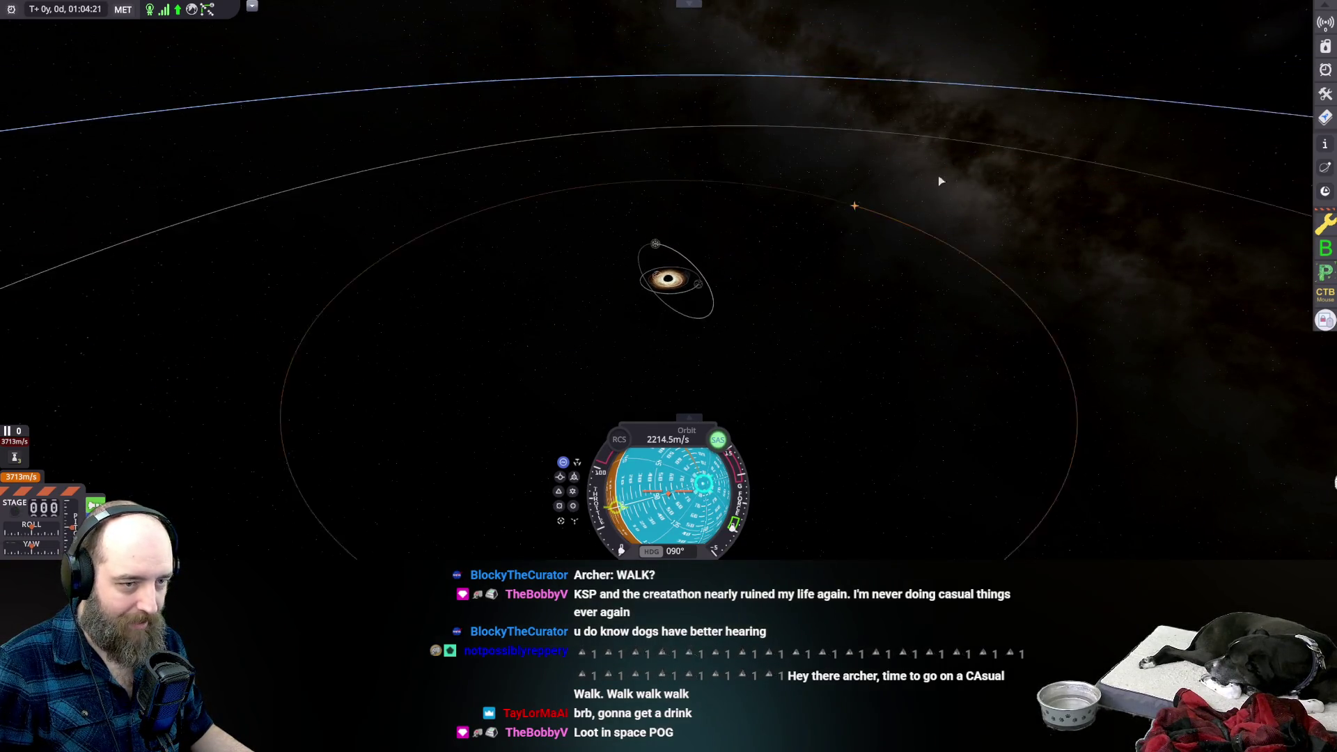
{"action": "scroll", "coordinate": [754, 266], "scroll_direction": "down", "scroll_amount": 10}
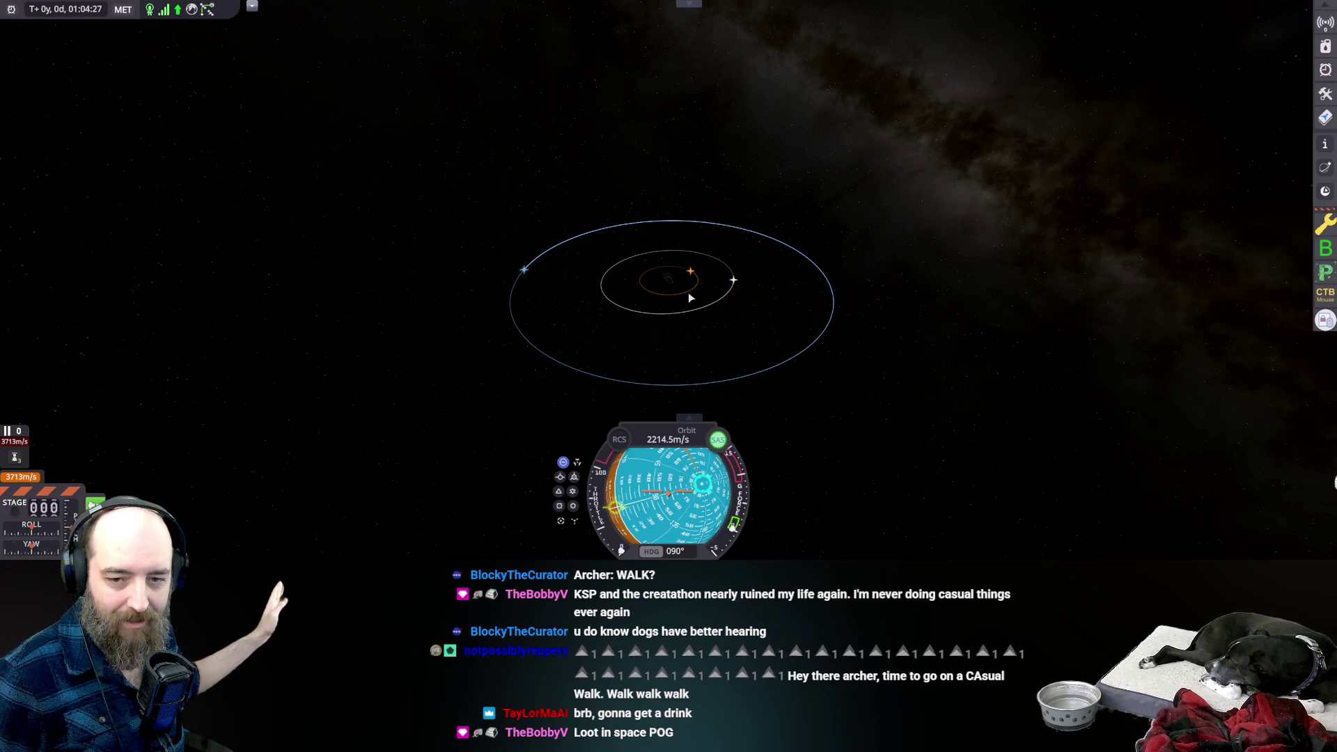
{"action": "scroll", "coordinate": [689, 298], "scroll_direction": "up", "scroll_amount": 10}
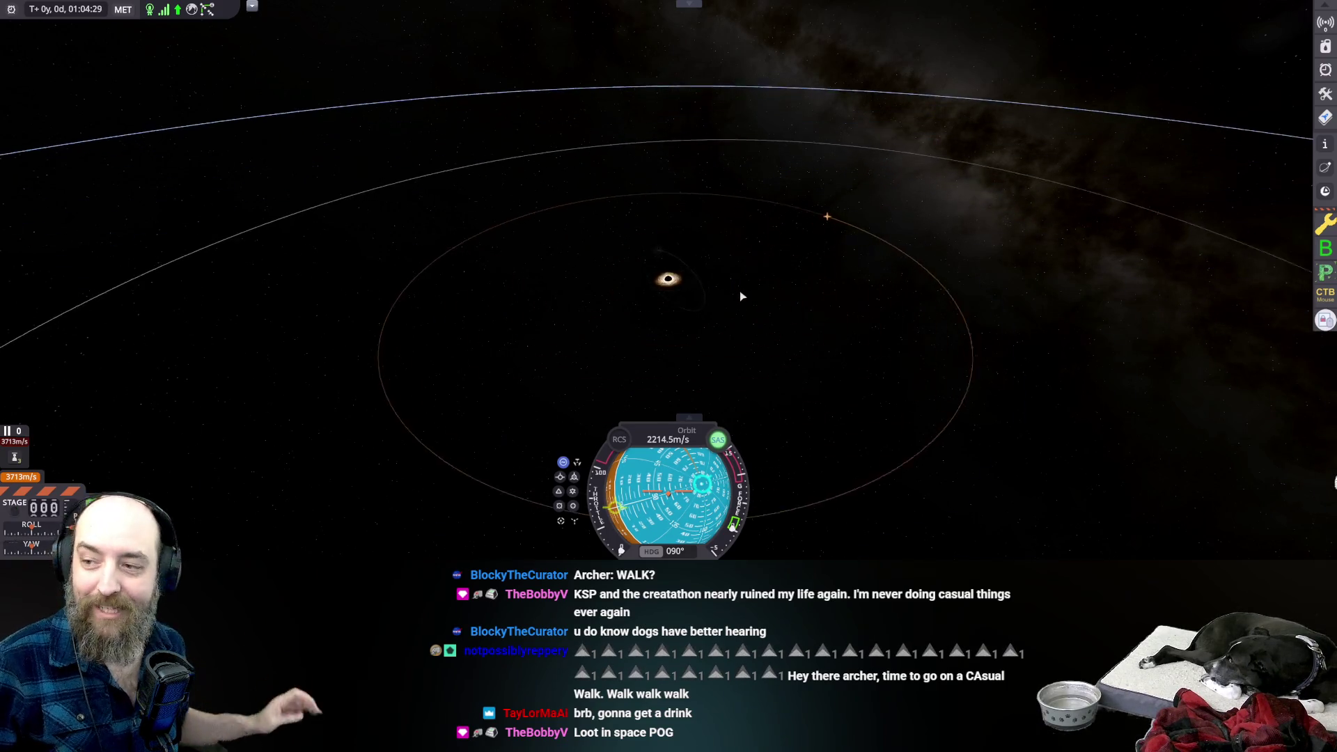
{"action": "scroll", "coordinate": [744, 296], "scroll_direction": "up", "scroll_amount": 10}
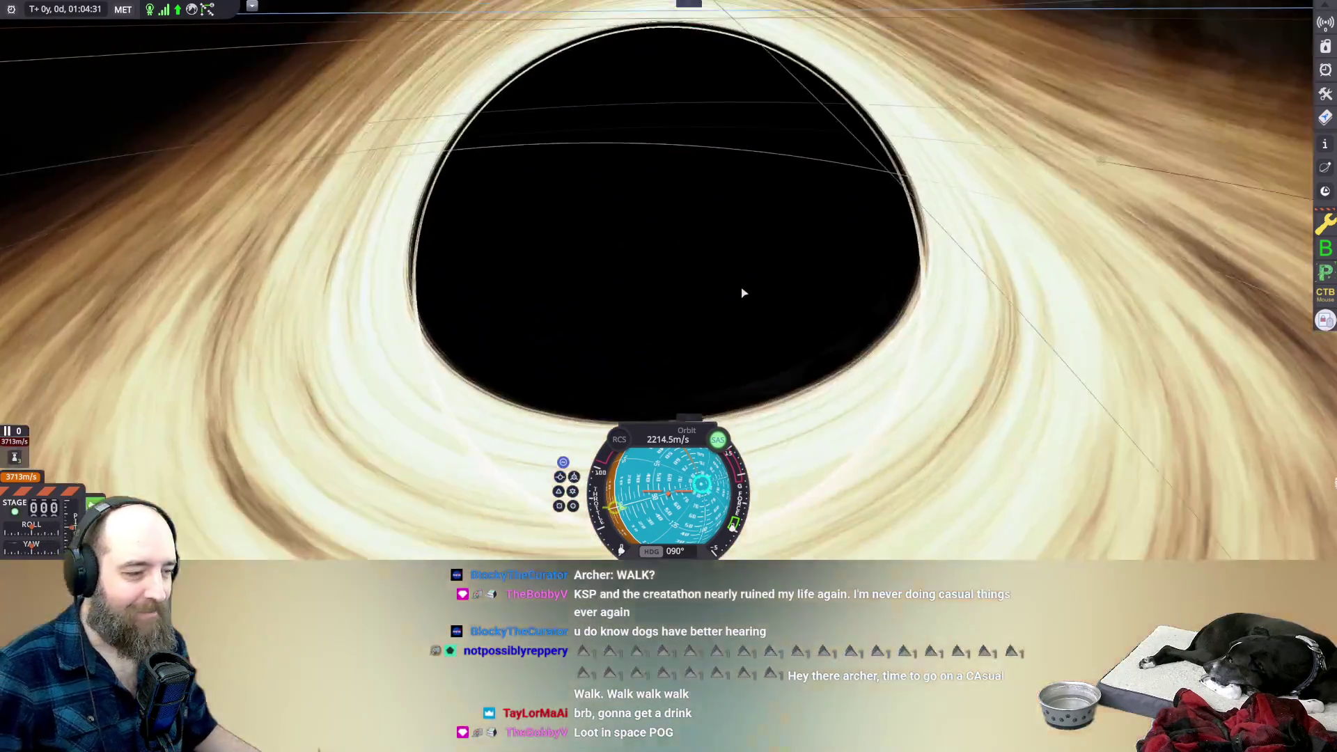
{"action": "scroll", "coordinate": [743, 293], "scroll_direction": "down", "scroll_amount": 5}
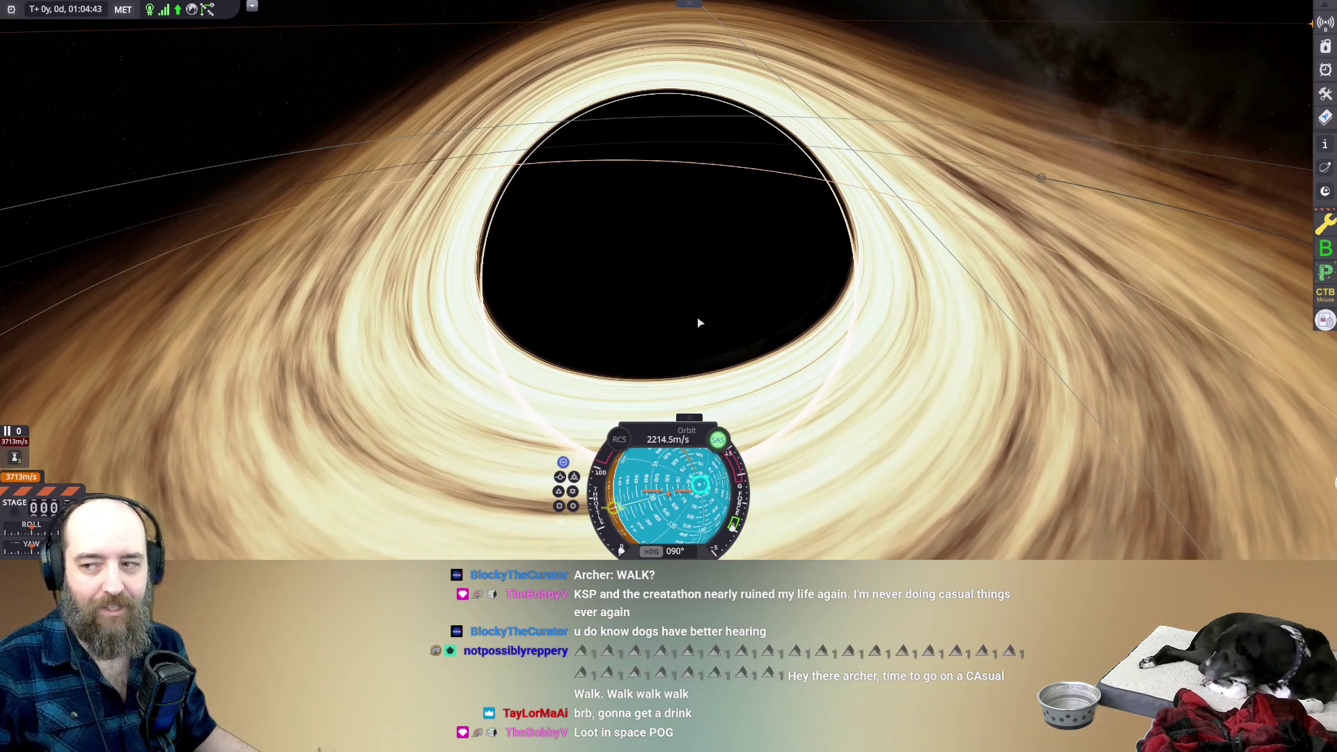
{"action": "scroll", "coordinate": [698, 320], "scroll_direction": "down", "scroll_amount": 5}
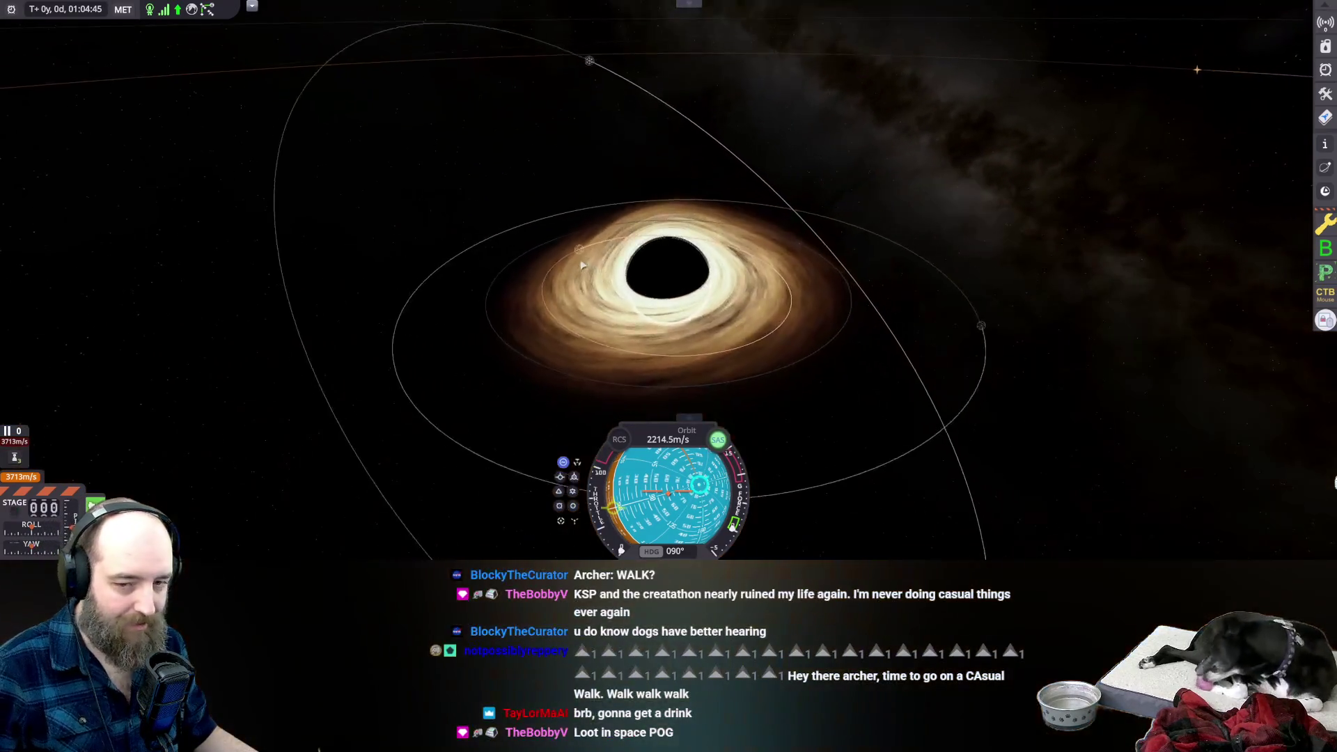
{"action": "scroll", "coordinate": [516, 289], "scroll_direction": "up", "scroll_amount": 5}
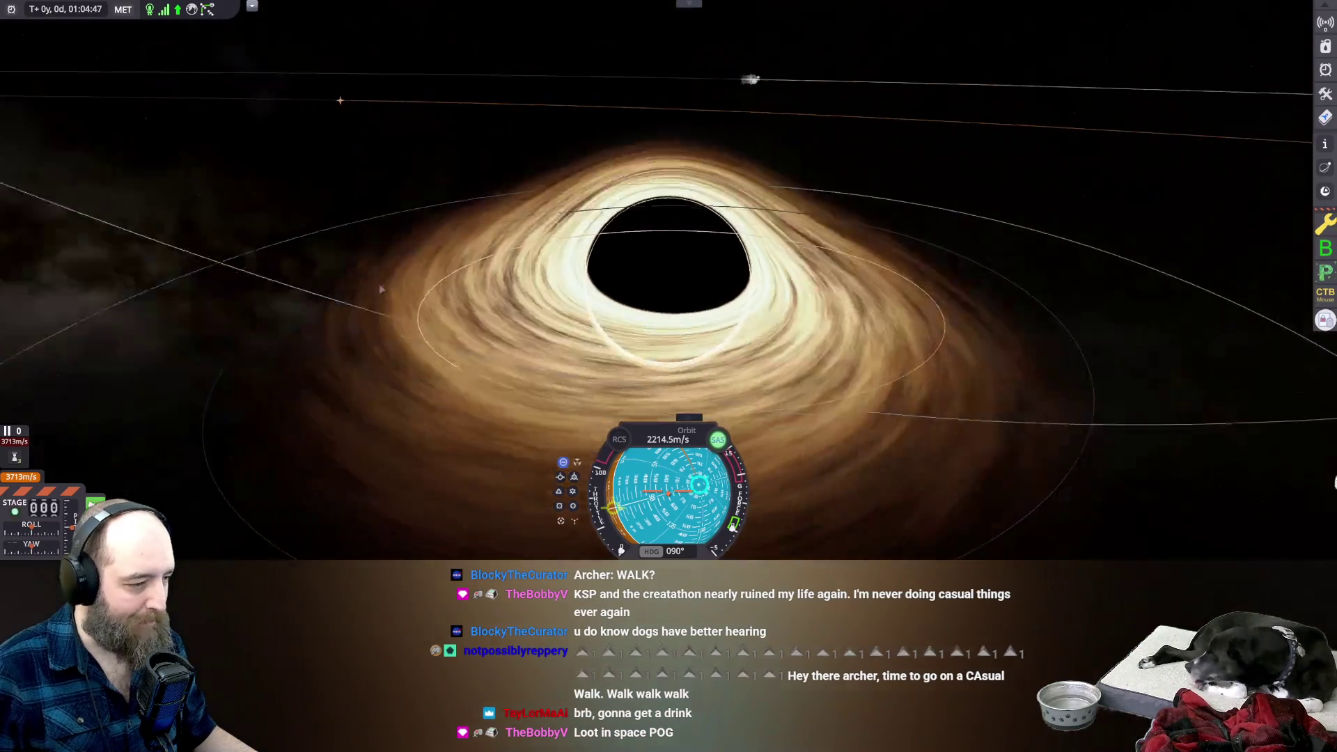
{"action": "left_click_drag", "start_coordinate": [381, 289], "coordinate": [446, 295]}
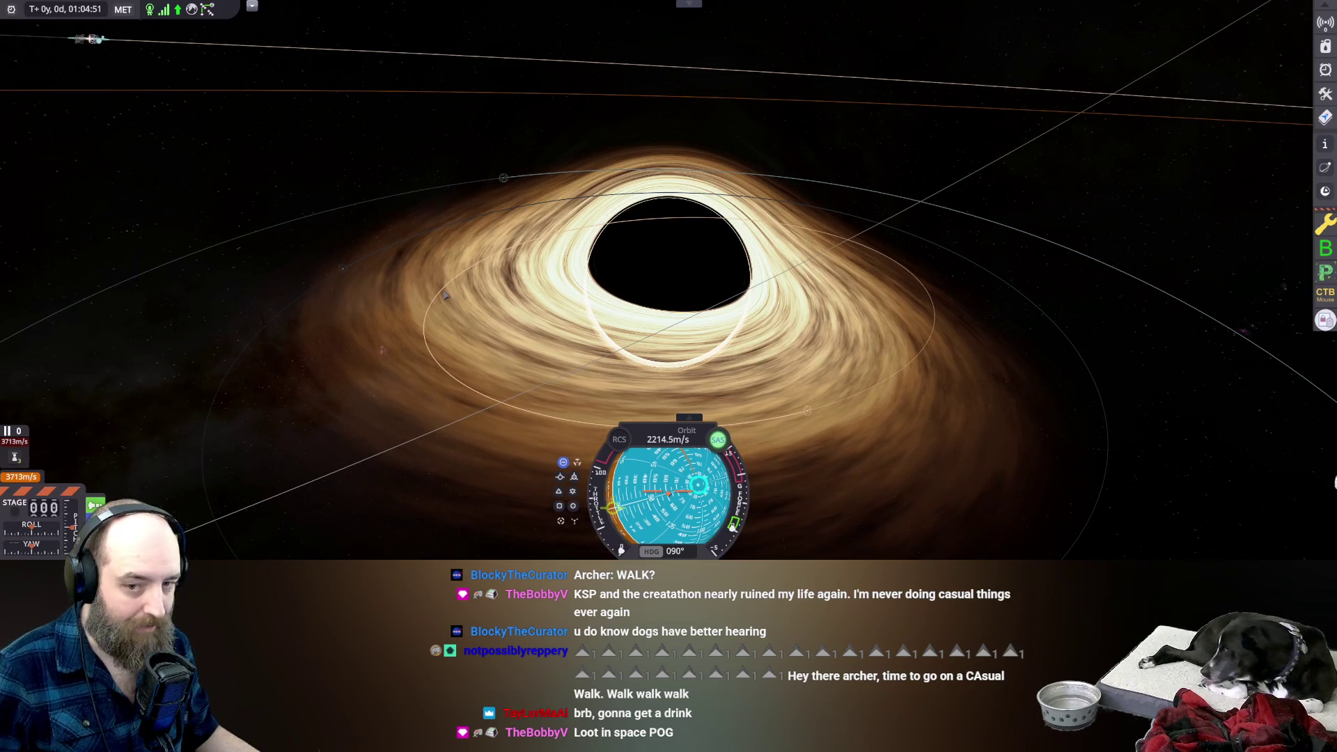
{"action": "left_click_drag", "start_coordinate": [446, 295], "coordinate": [383, 289]}
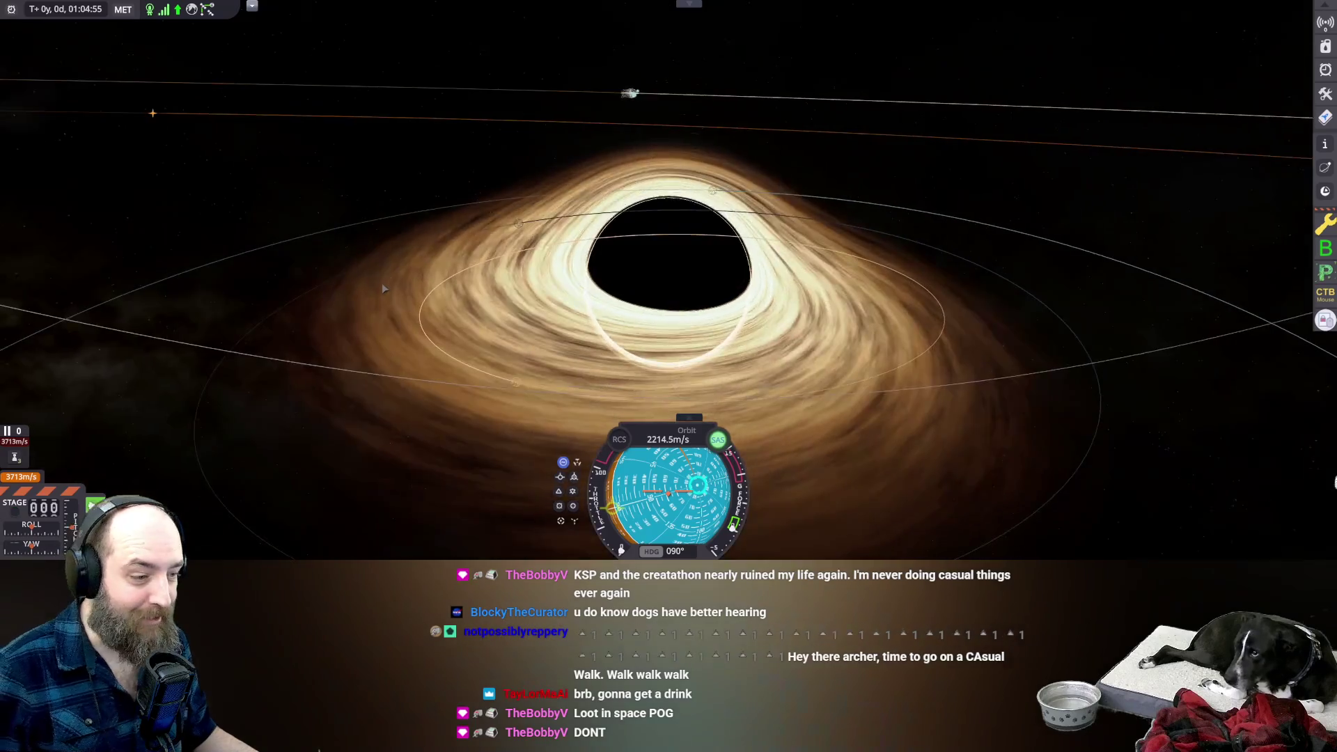
{"action": "scroll", "coordinate": [383, 288], "scroll_direction": "down", "scroll_amount": 5}
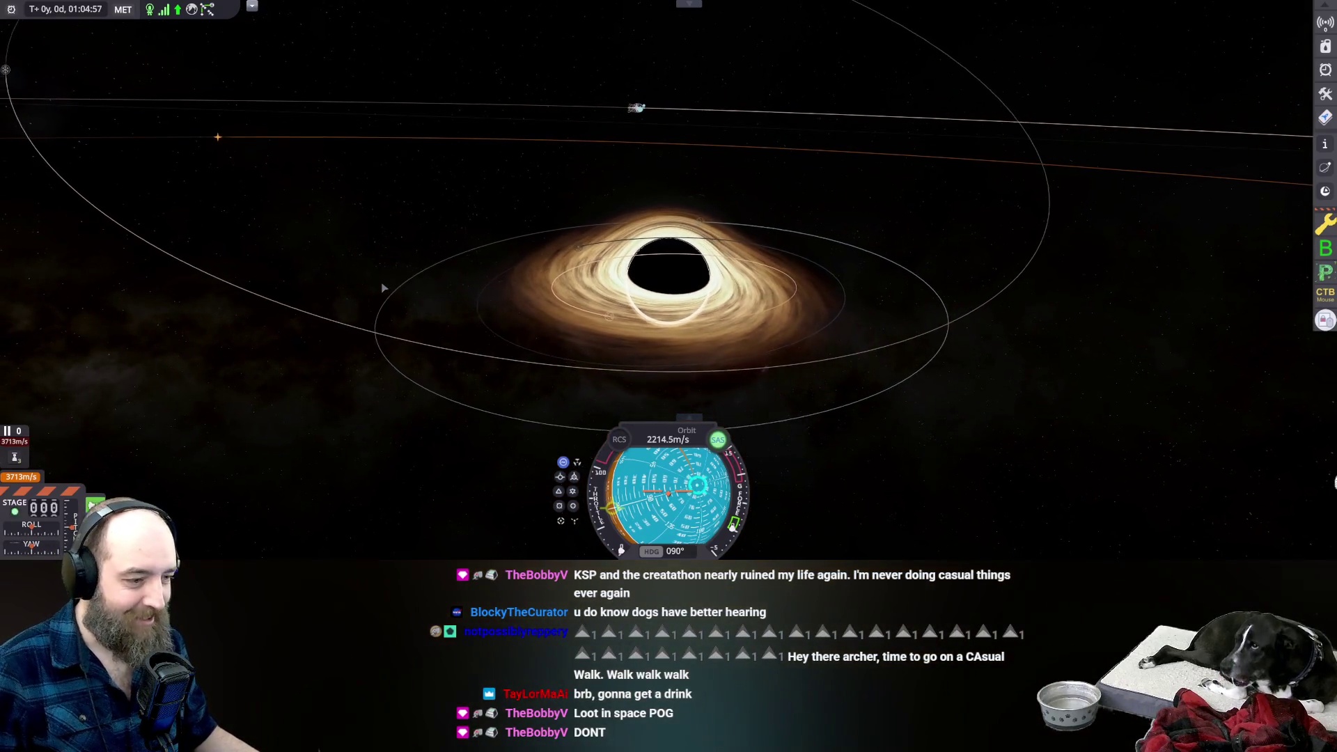
{"action": "scroll", "coordinate": [382, 289], "scroll_direction": "up", "scroll_amount": 5}
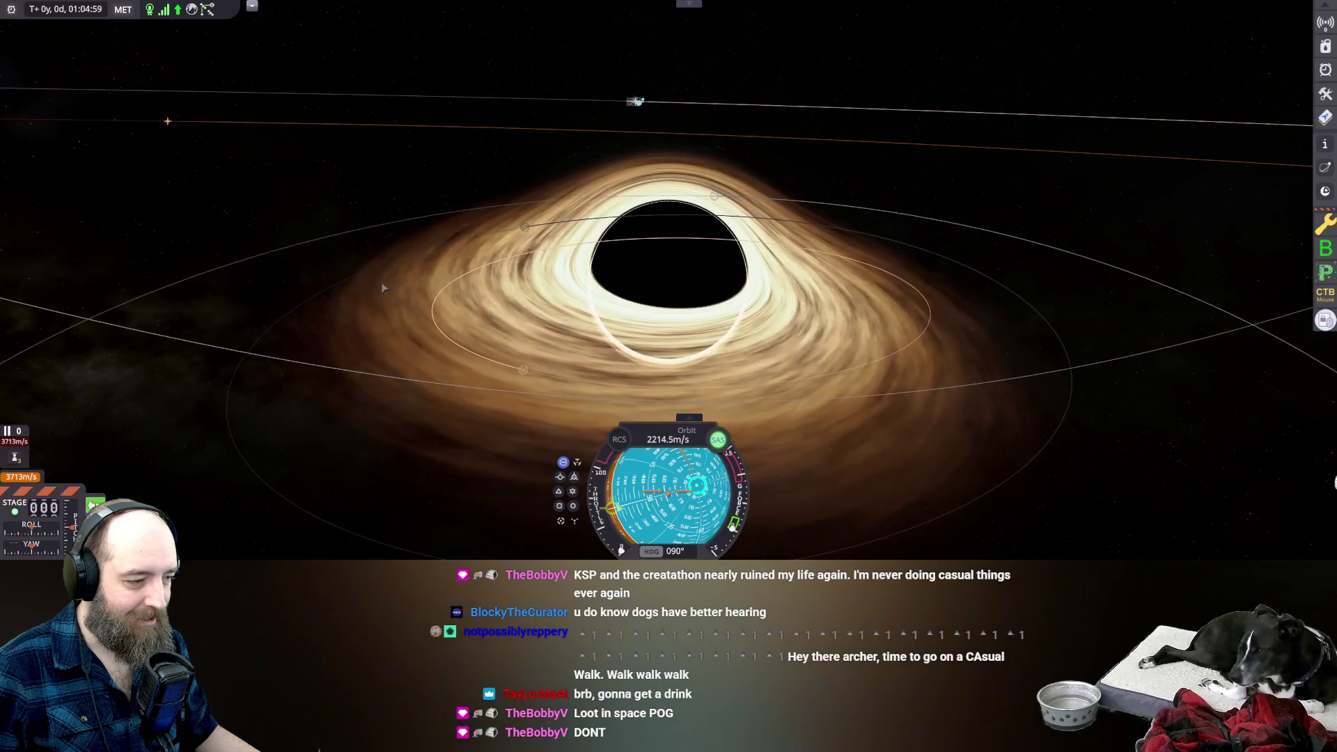
{"action": "left_click_drag", "start_coordinate": [355, 274], "coordinate": [612, 261]}
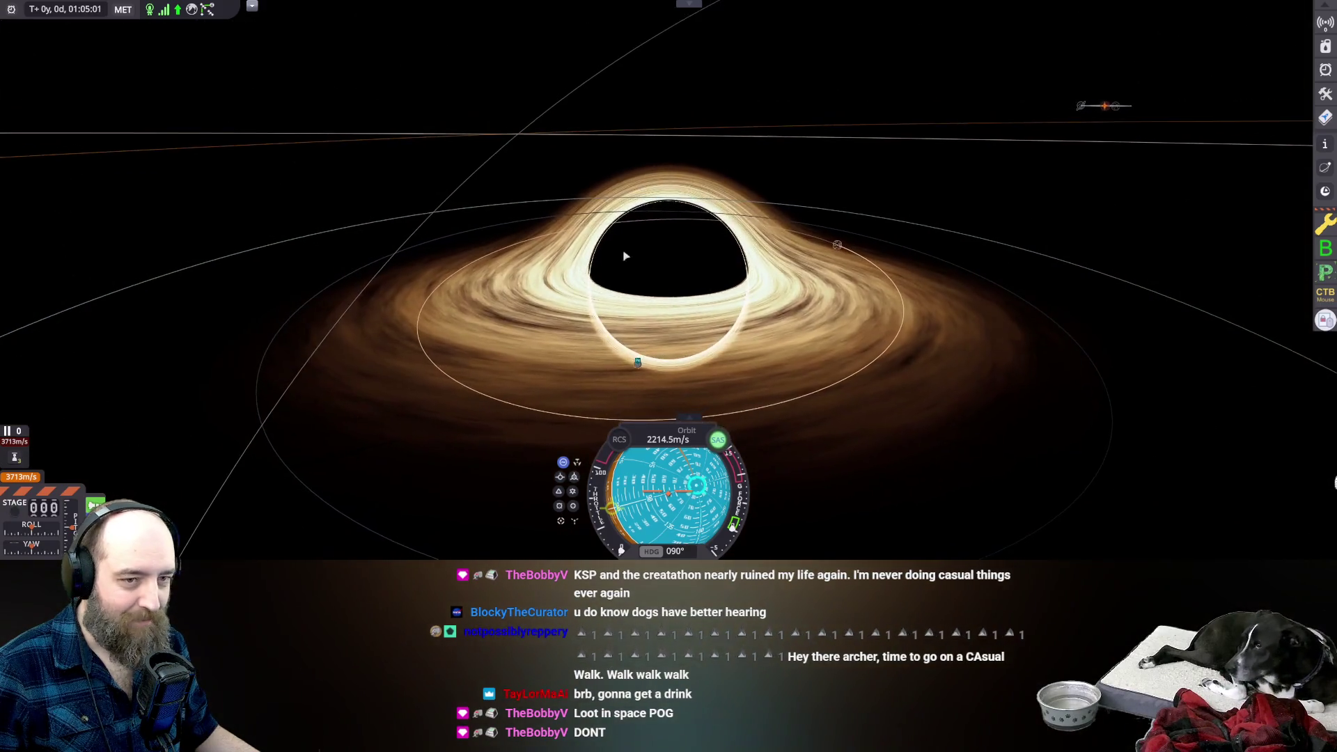
{"action": "scroll", "coordinate": [790, 209], "scroll_direction": "down", "scroll_amount": 10}
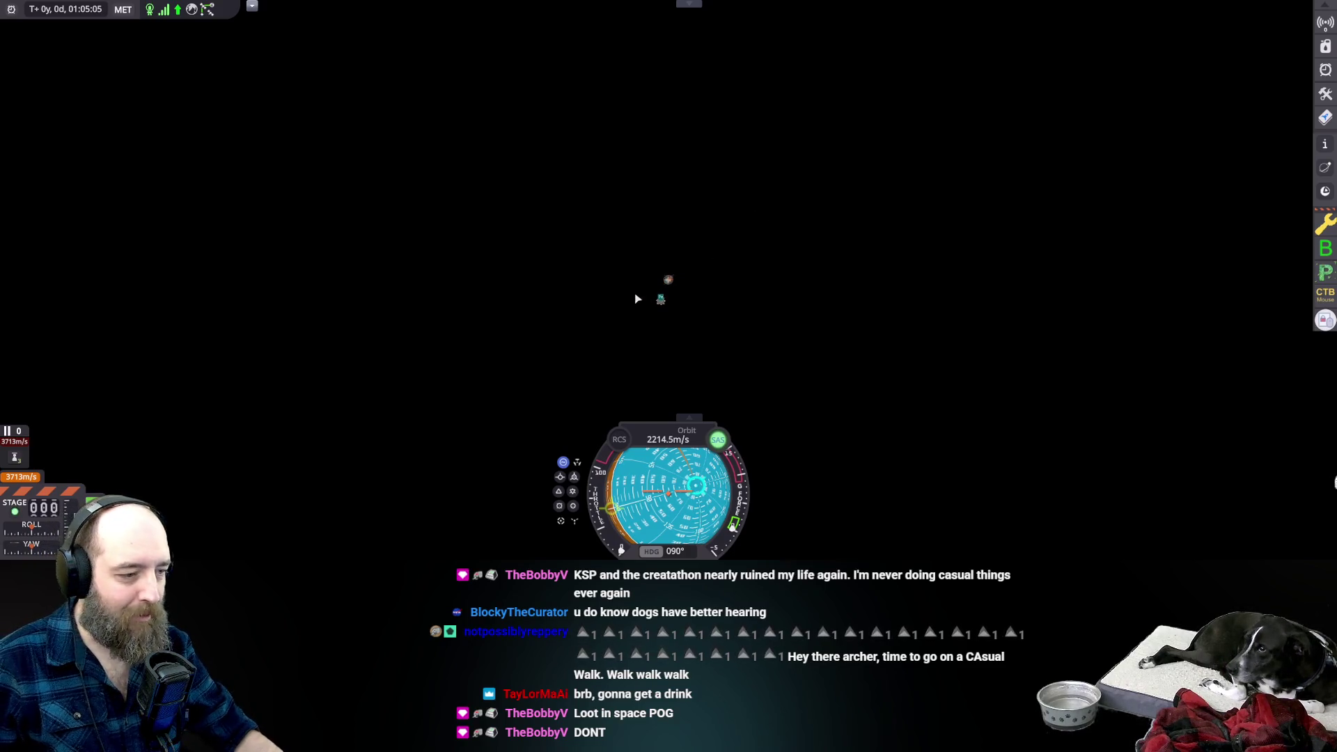
Refocus the map on the ship, then set Jool as the focus and zoom in on it.
{"action": "key", "text": "BackSpace"}
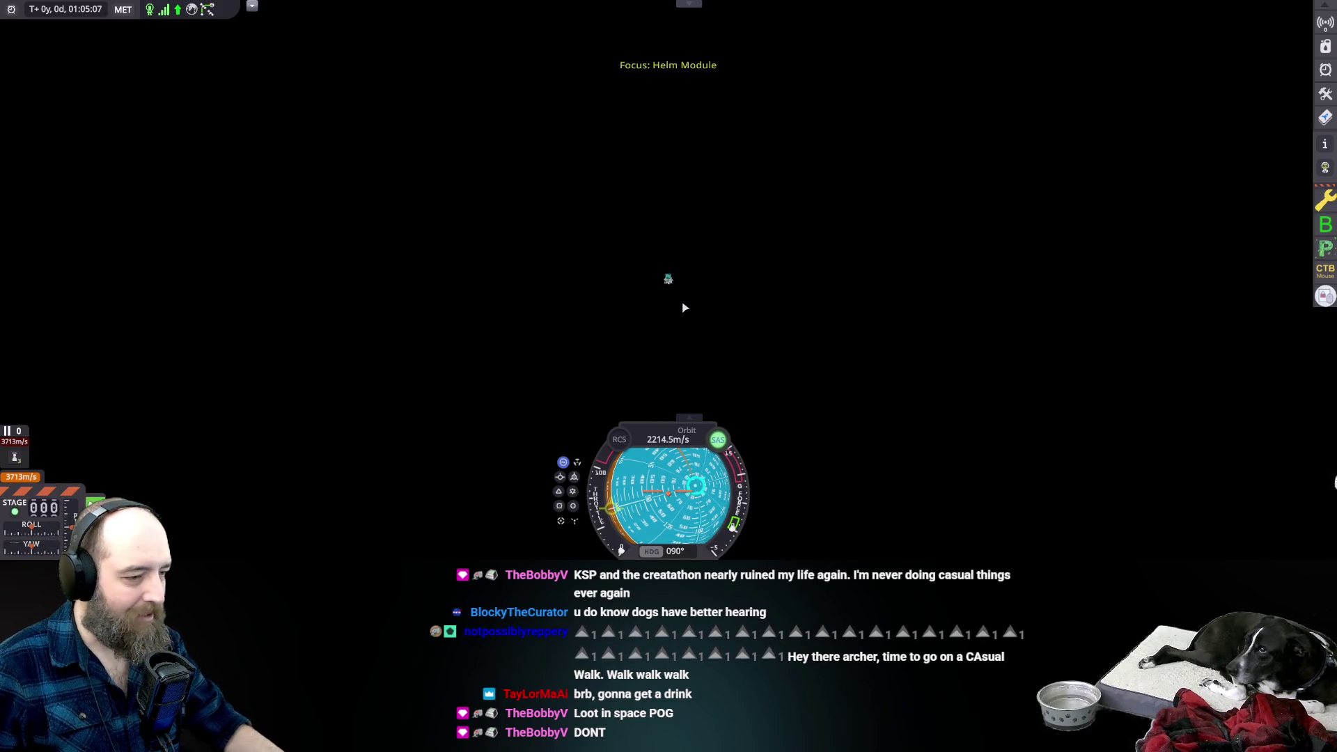
{"action": "scroll", "coordinate": [683, 300], "scroll_direction": "down", "scroll_amount": 10}
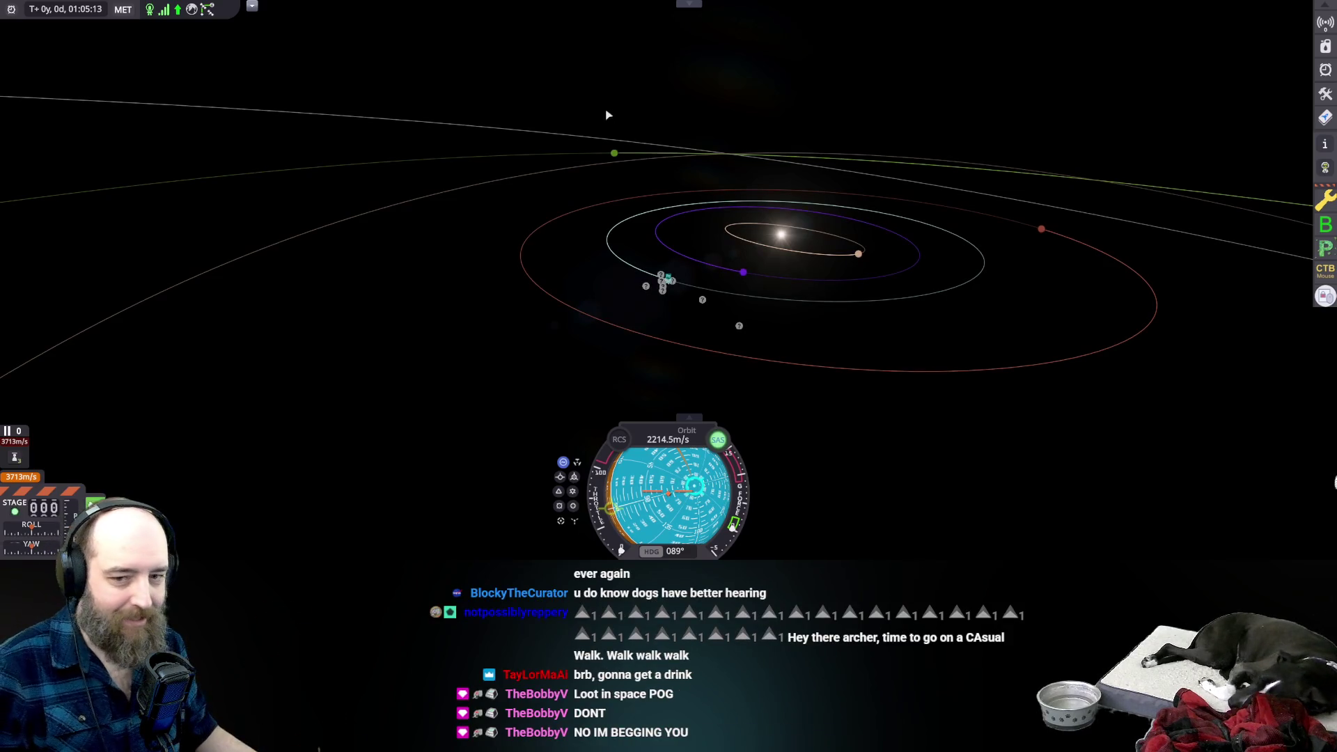
{"action": "left_click", "coordinate": [614, 155]}
{"action": "left_click", "coordinate": [655, 179]}
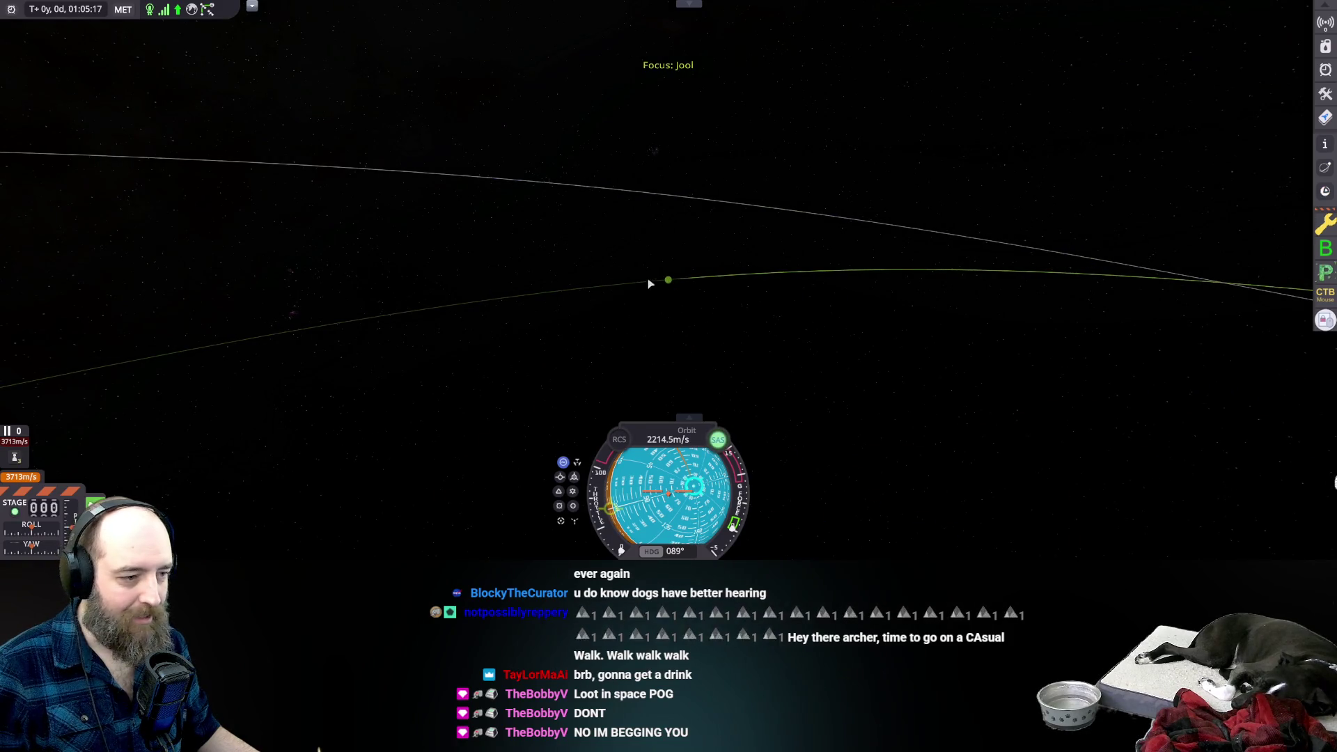
{"action": "scroll", "coordinate": [687, 307], "scroll_direction": "up", "scroll_amount": 5}
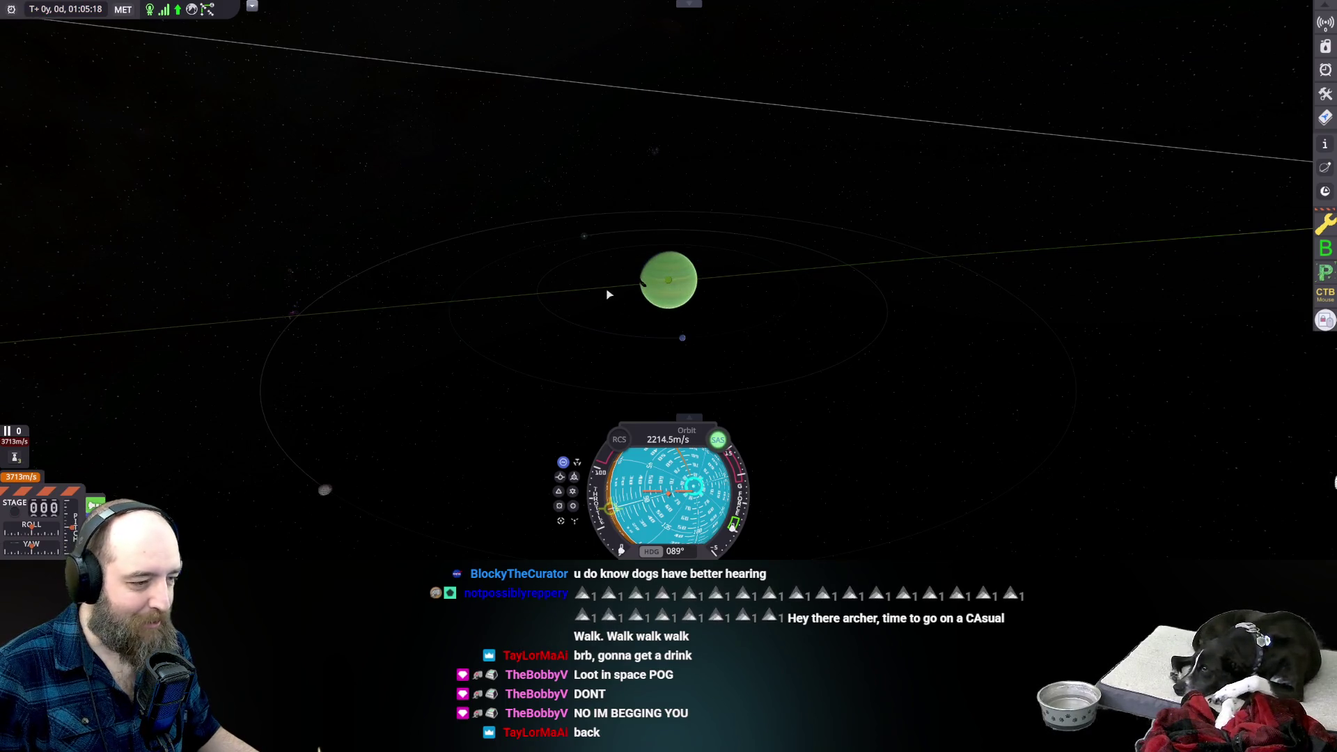
{"action": "scroll", "coordinate": [634, 288], "scroll_direction": "up", "scroll_amount": 5}
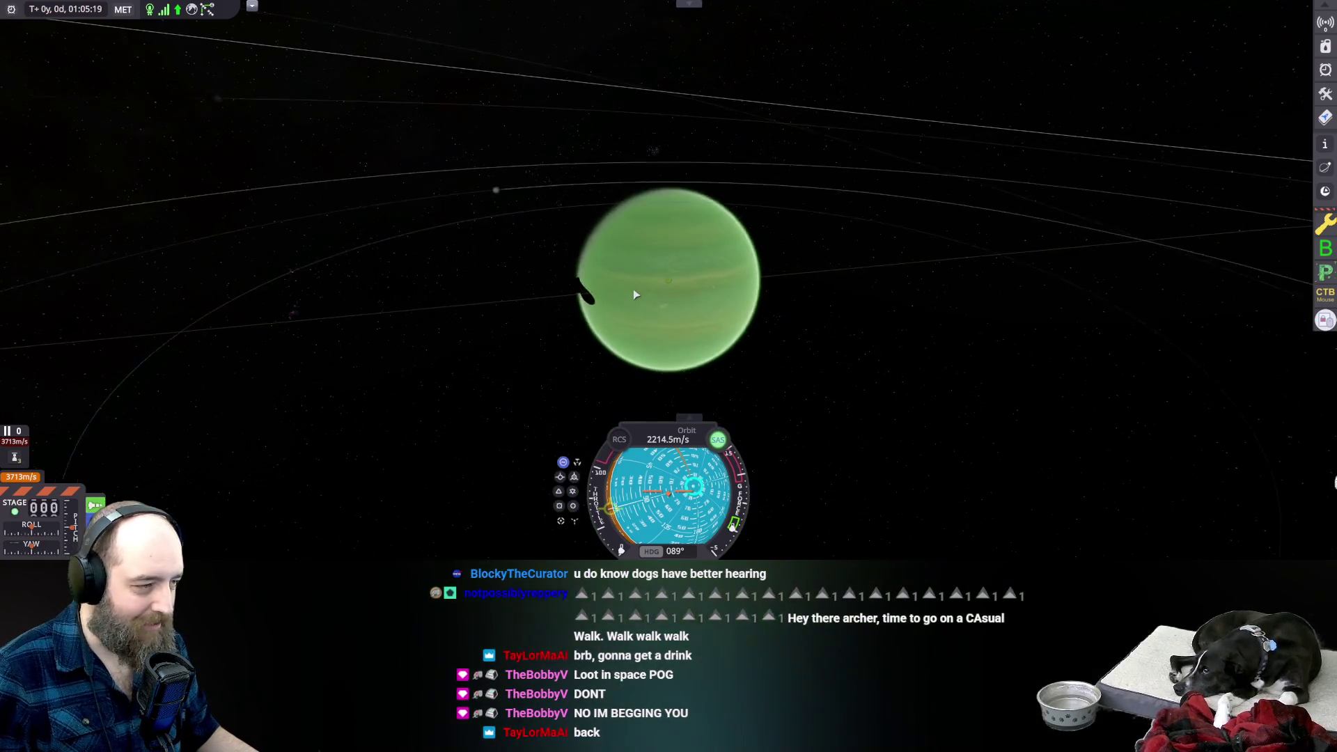
{"action": "scroll", "coordinate": [635, 295], "scroll_direction": "down", "scroll_amount": 5}
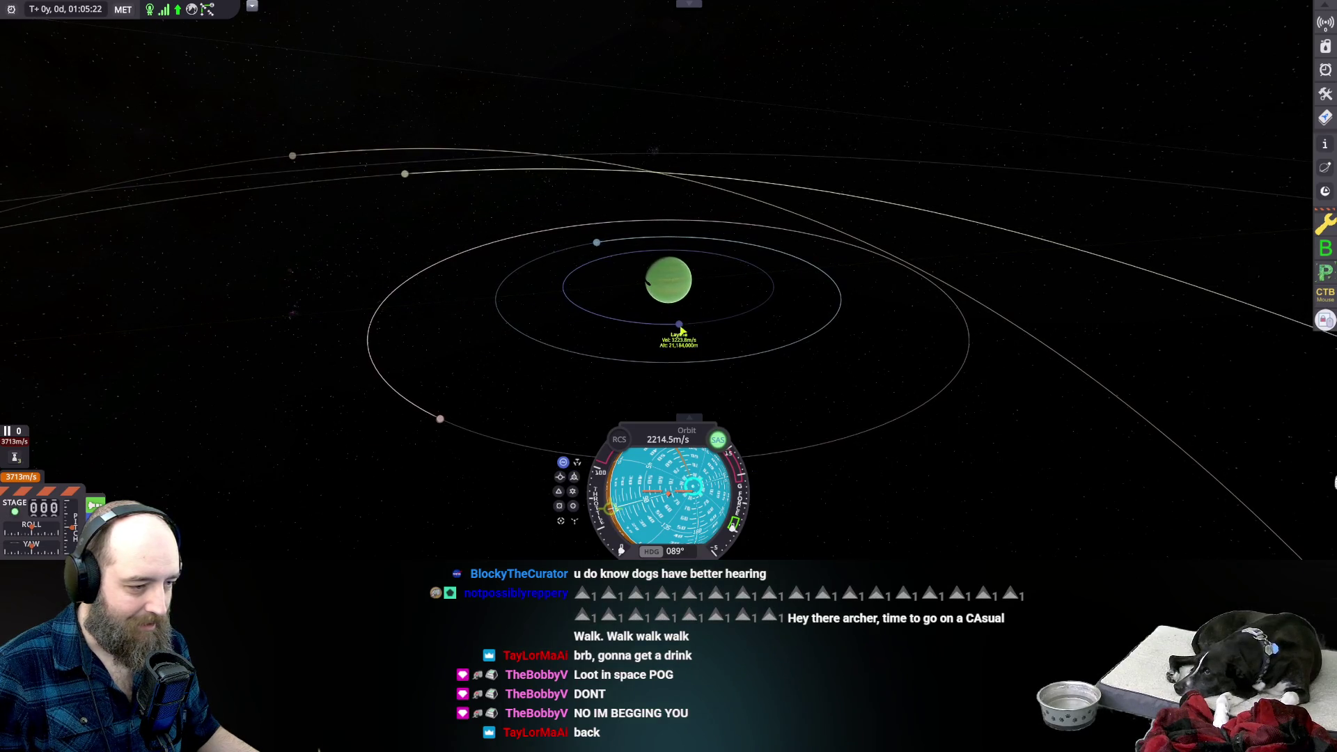
Focus the map on Laythe, then orbit, tilt and zoom over the Jool system.
{"action": "left_click", "coordinate": [679, 324]}
{"action": "left_click", "coordinate": [717, 328]}
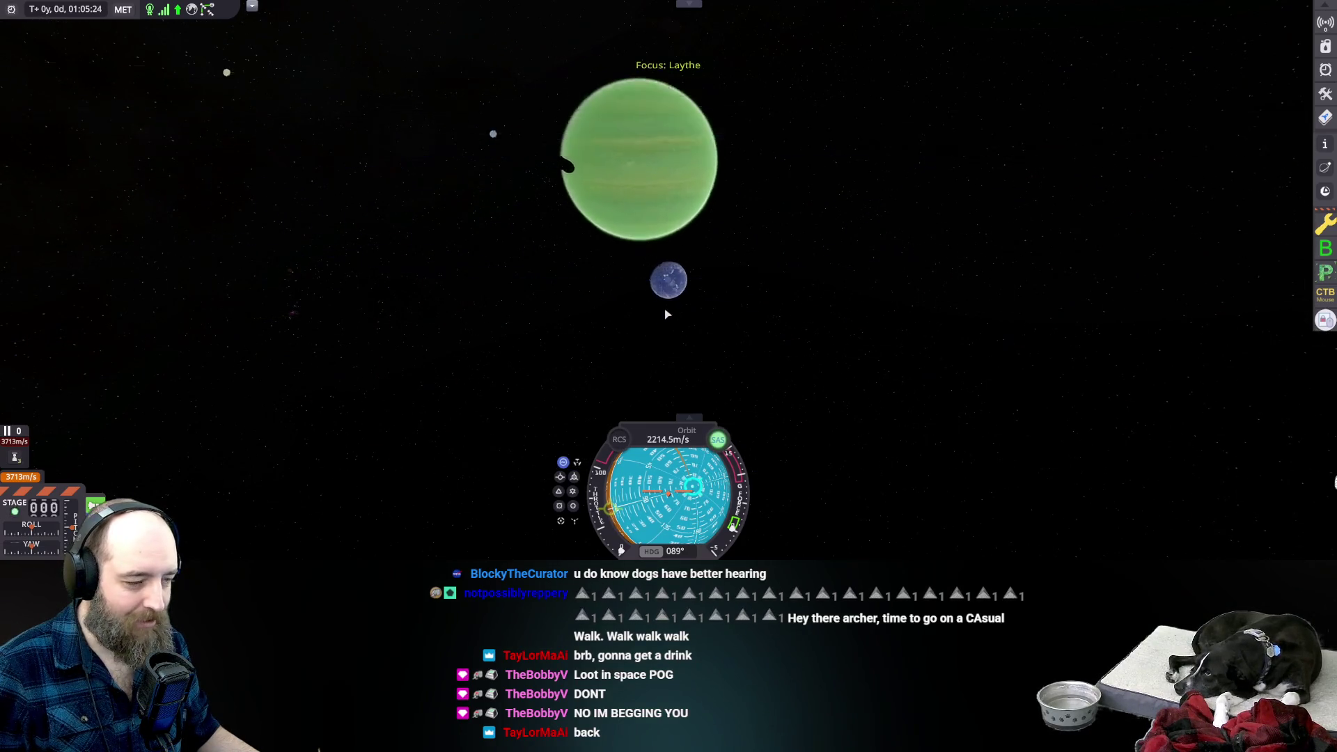
{"action": "left_click_drag", "start_coordinate": [674, 297], "coordinate": [838, 281]}
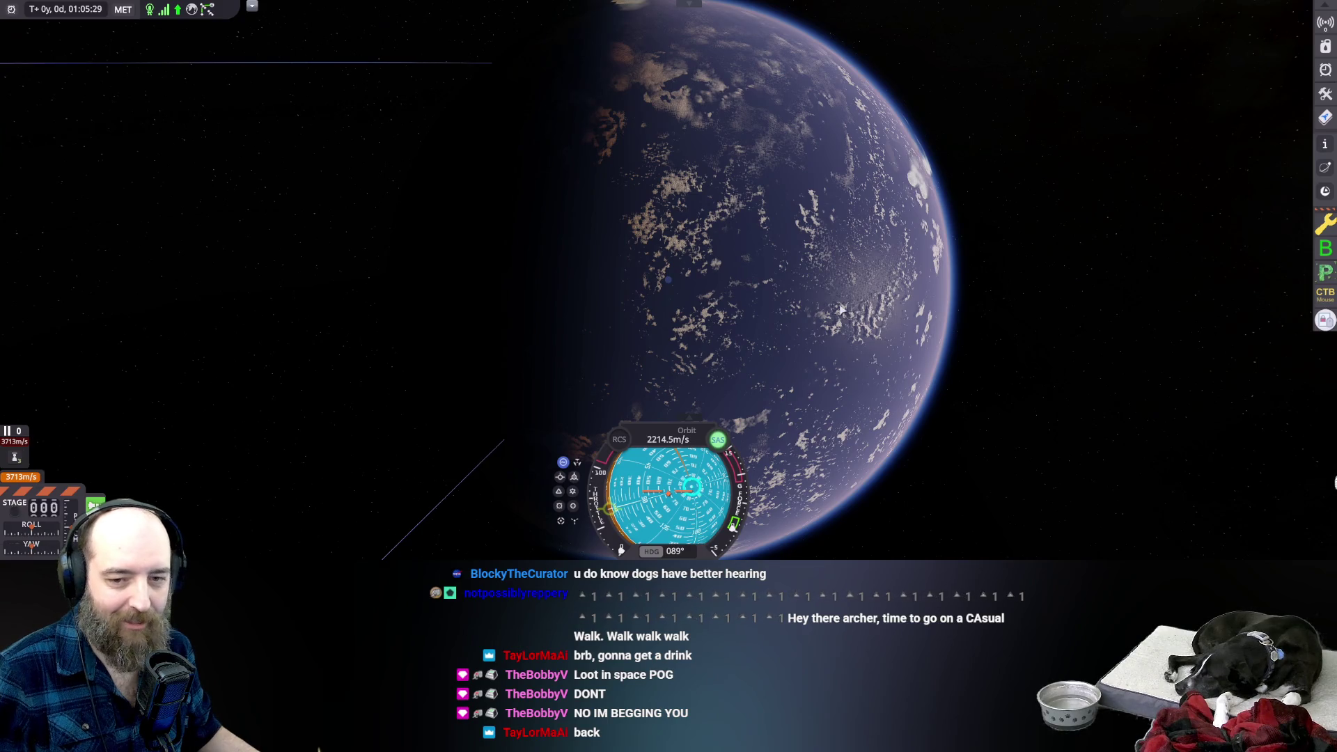
{"action": "scroll", "coordinate": [849, 311], "scroll_direction": "down", "scroll_amount": 10}
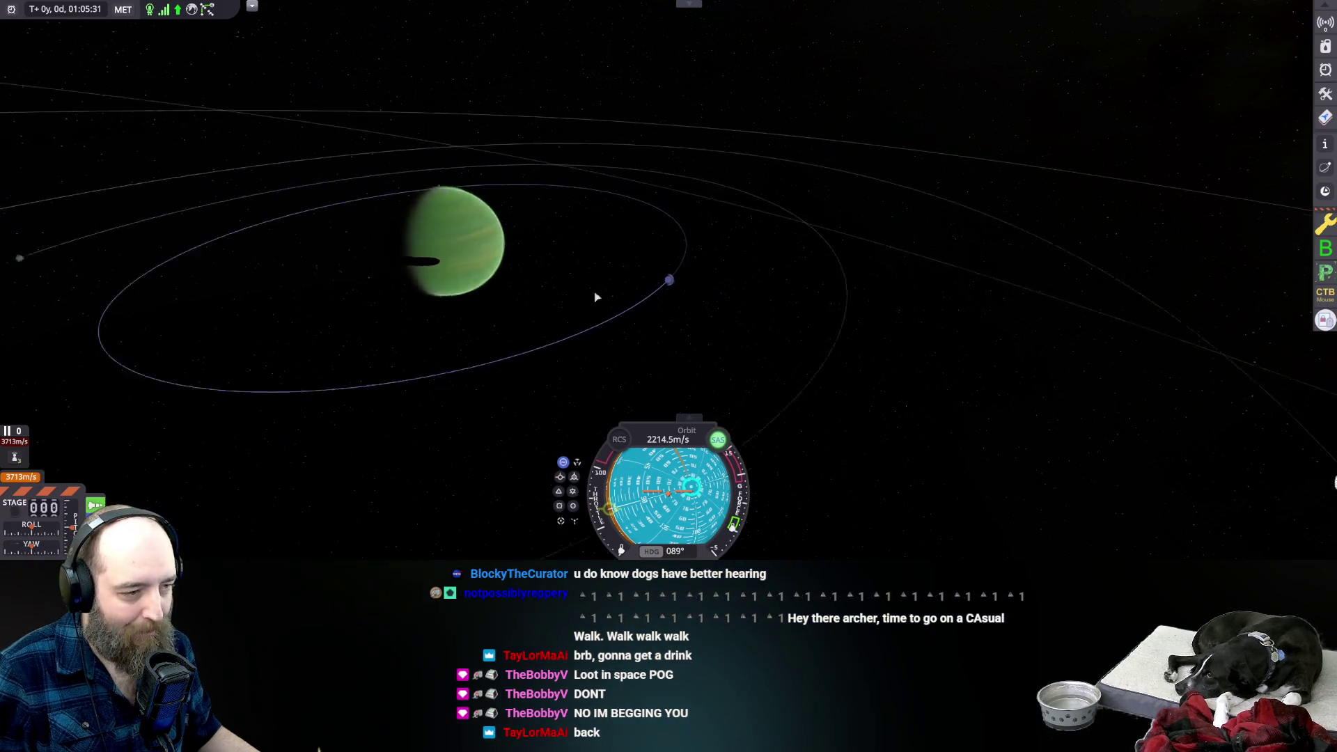
{"action": "left_click_drag", "start_coordinate": [458, 170], "coordinate": [679, 276]}
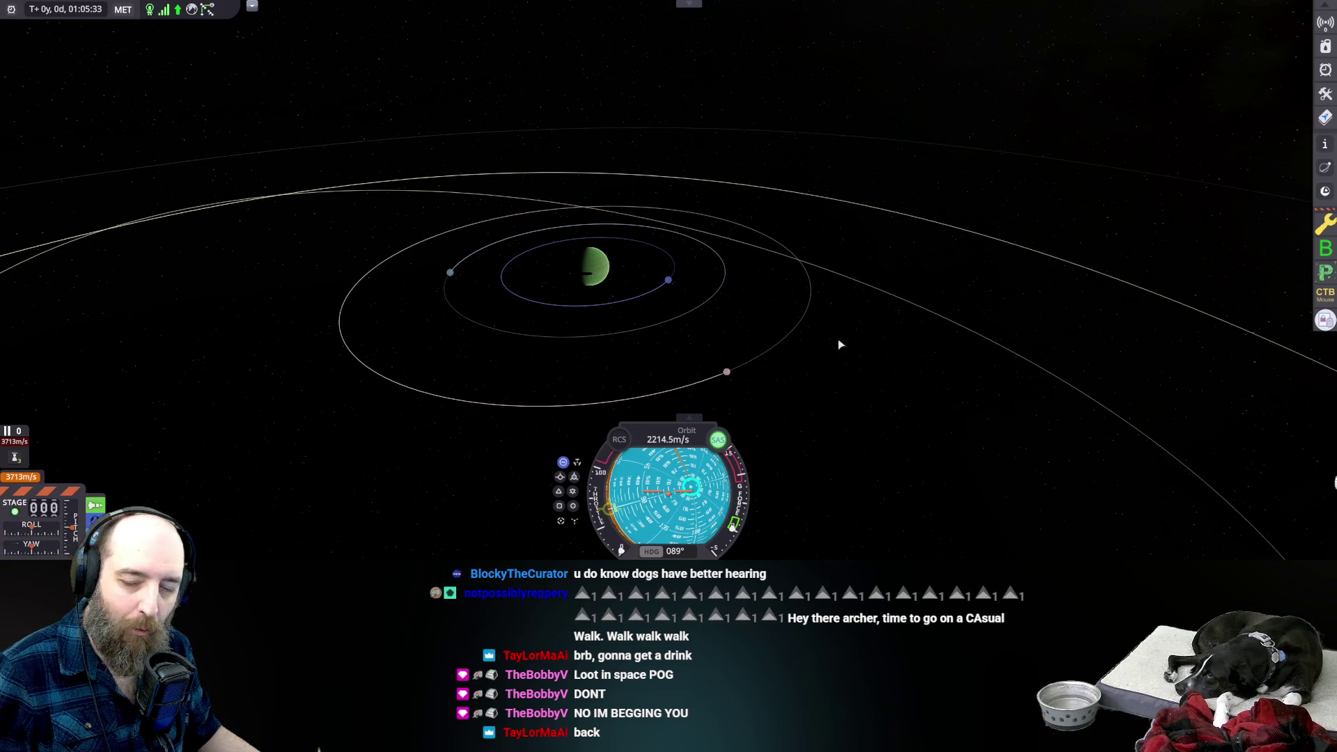
{"action": "scroll", "coordinate": [688, 357], "scroll_direction": "down", "scroll_amount": 4}
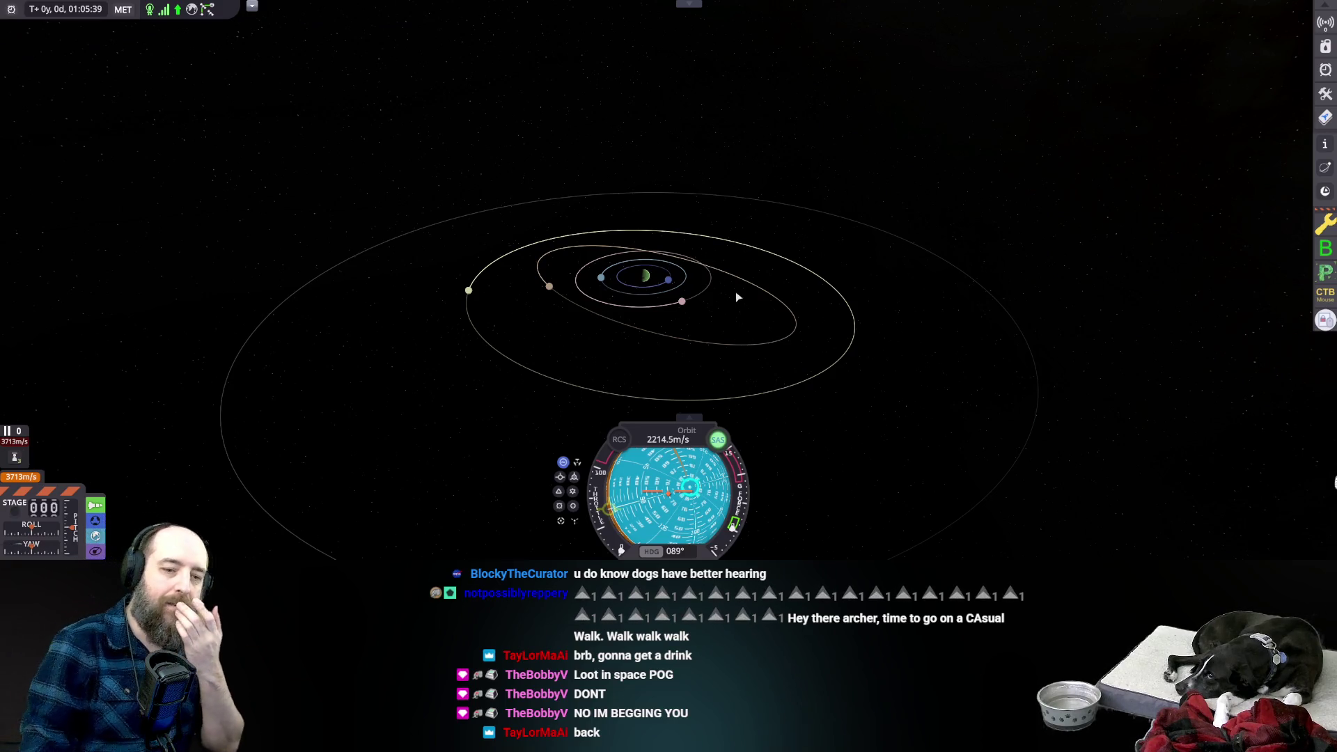
{"action": "scroll", "coordinate": [555, 275], "scroll_direction": "down", "scroll_amount": 10}
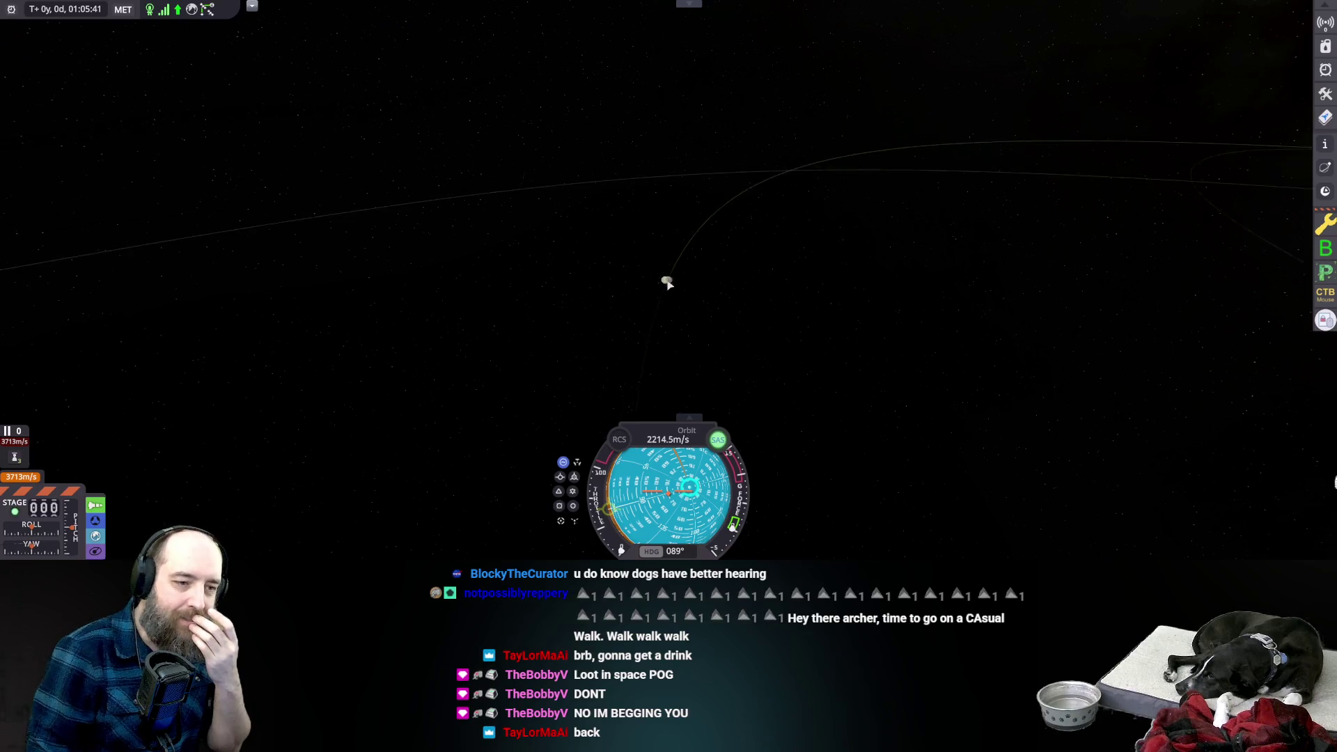
{"action": "scroll", "coordinate": [679, 284], "scroll_direction": "up", "scroll_amount": 5}
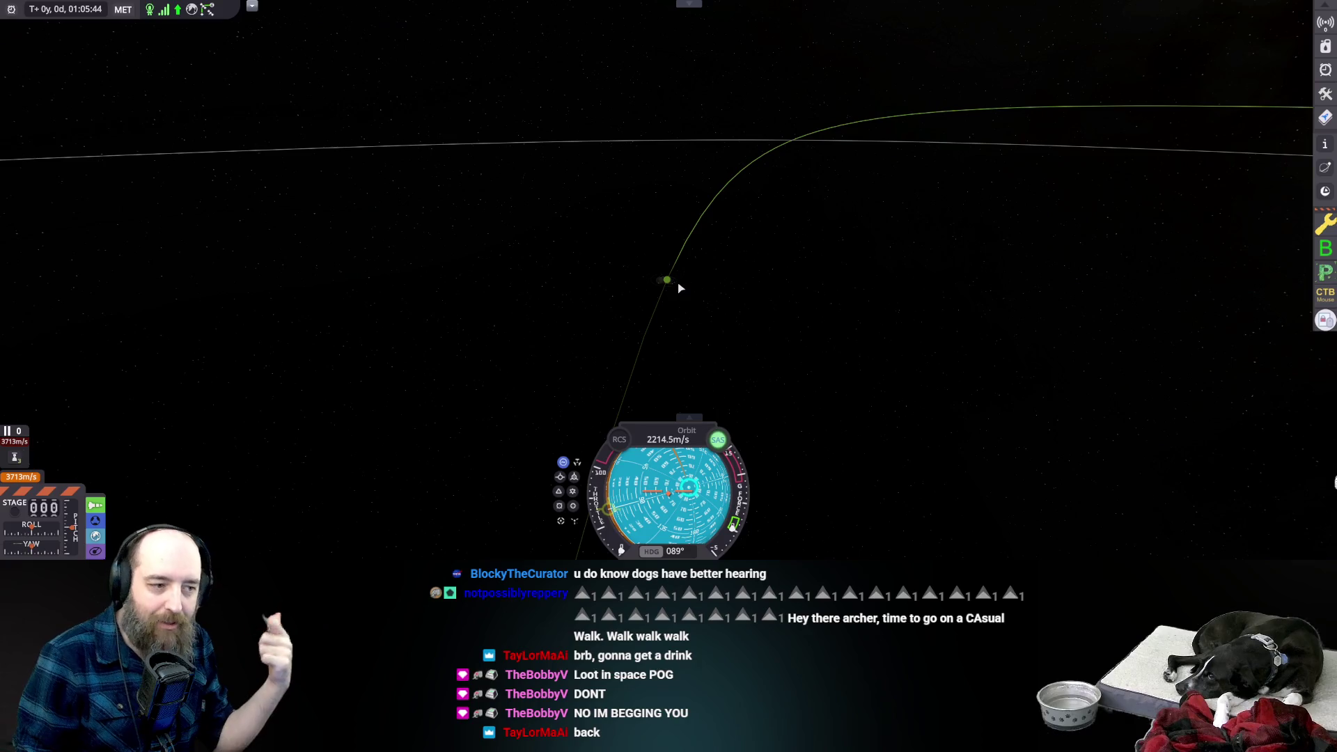
{"action": "scroll", "coordinate": [719, 323], "scroll_direction": "up", "scroll_amount": 5}
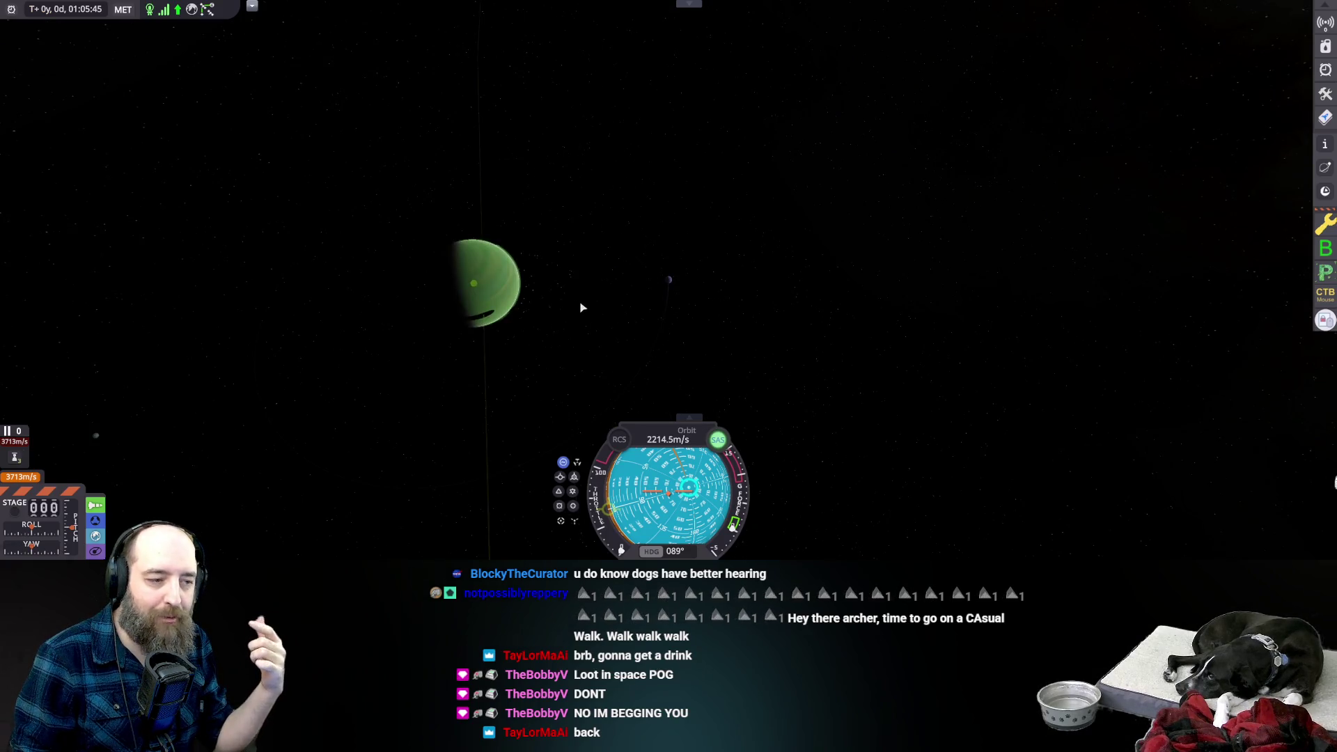
Swing around to Laythe's sunlit side up close, then cycle through nearby bodies.
{"action": "key", "text": "m"}
{"action": "scroll", "coordinate": [779, 249], "scroll_direction": "down", "scroll_amount": 8}
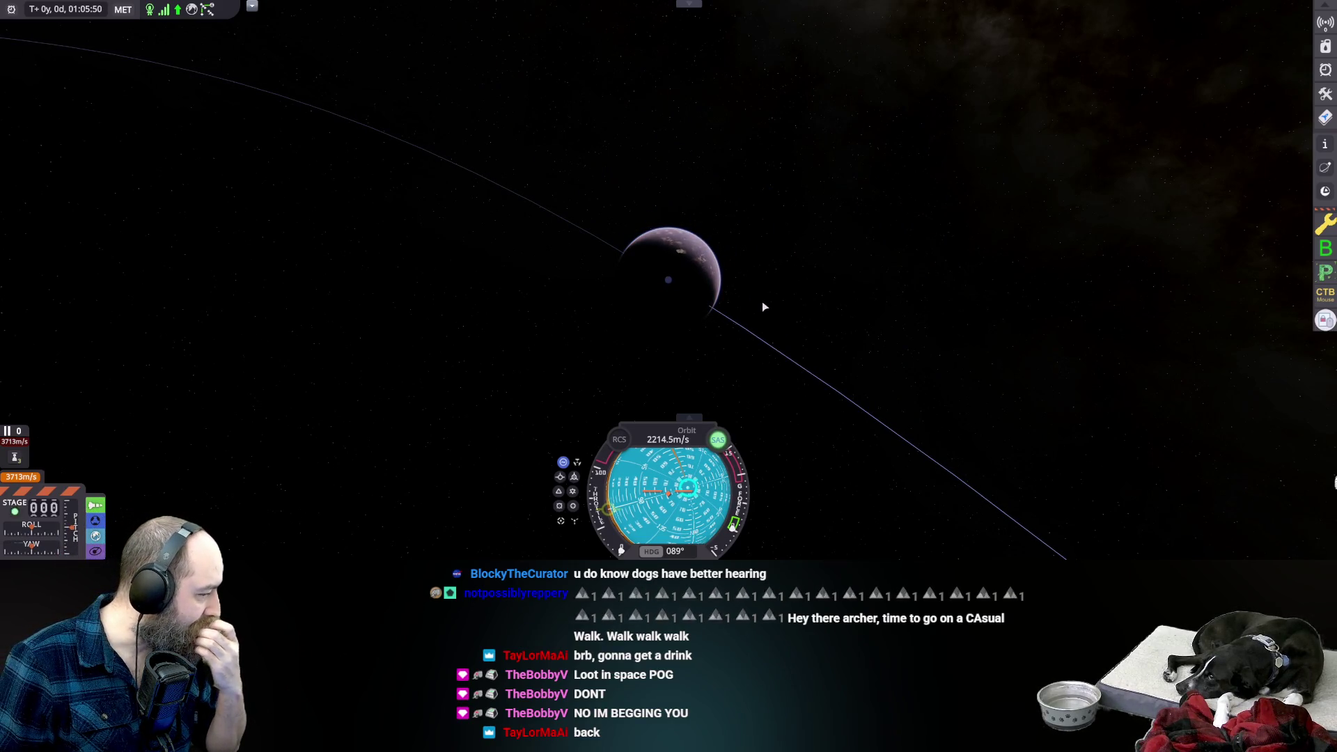
{"action": "scroll", "coordinate": [766, 301], "scroll_direction": "down", "scroll_amount": 3}
{"action": "scroll", "coordinate": [836, 334], "scroll_direction": "up", "scroll_amount": 3}
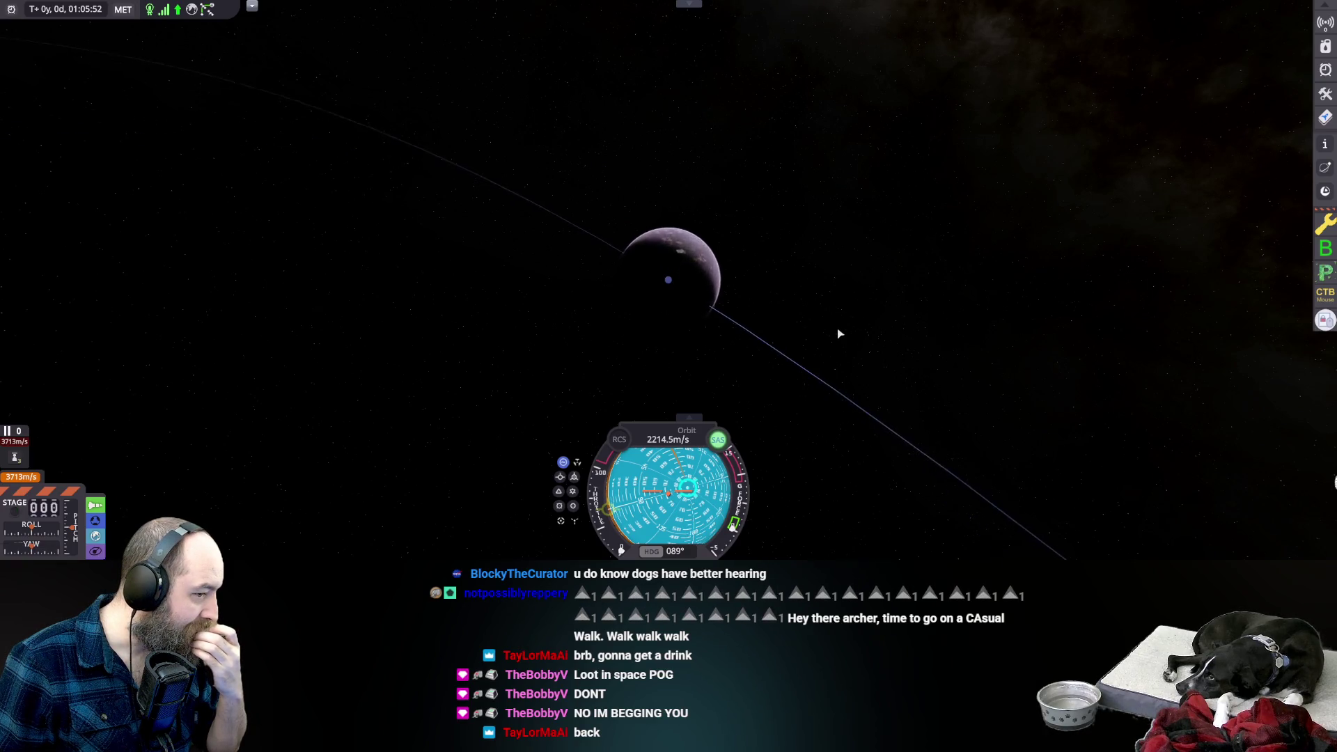
{"action": "scroll", "coordinate": [839, 334], "scroll_direction": "up", "scroll_amount": 3}
{"action": "left_click_drag", "start_coordinate": [839, 333], "coordinate": [773, 297]}
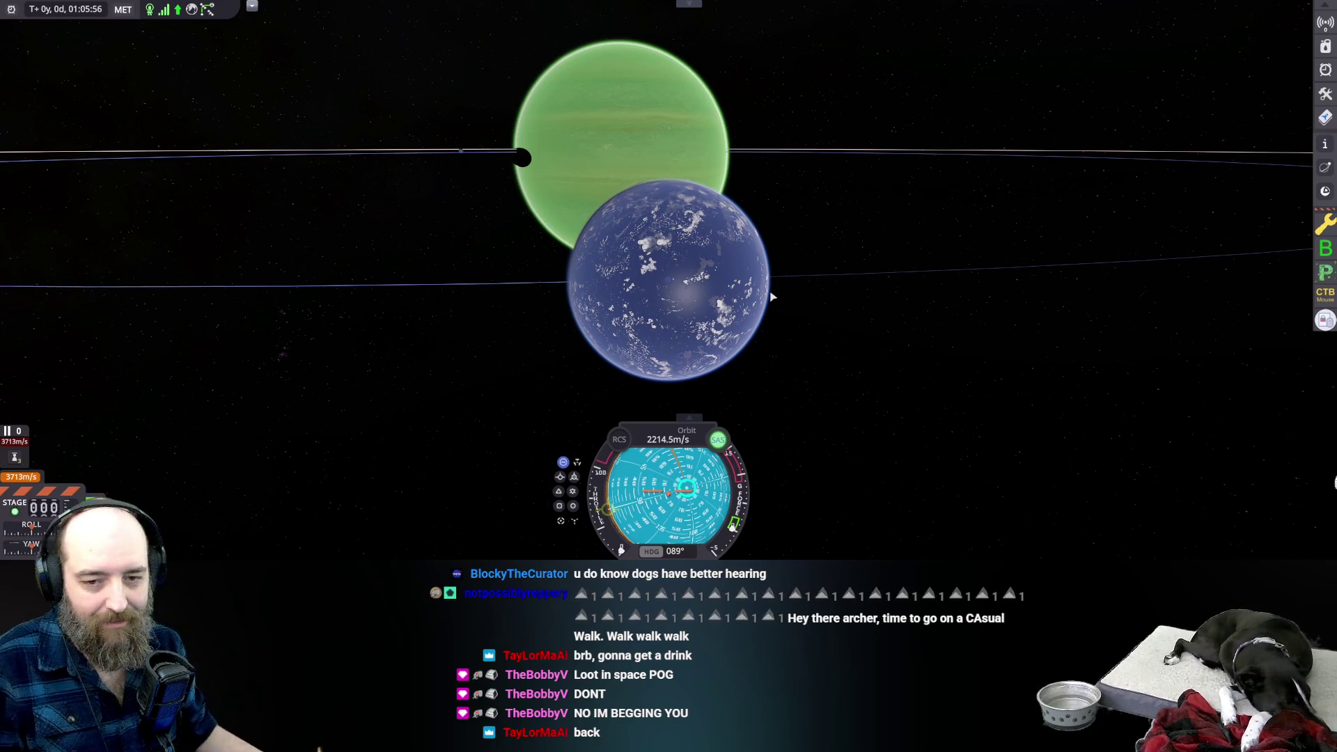
{"action": "scroll", "coordinate": [706, 275], "scroll_direction": "down", "scroll_amount": 2}
{"action": "scroll", "coordinate": [707, 275], "scroll_direction": "down", "scroll_amount": 3}
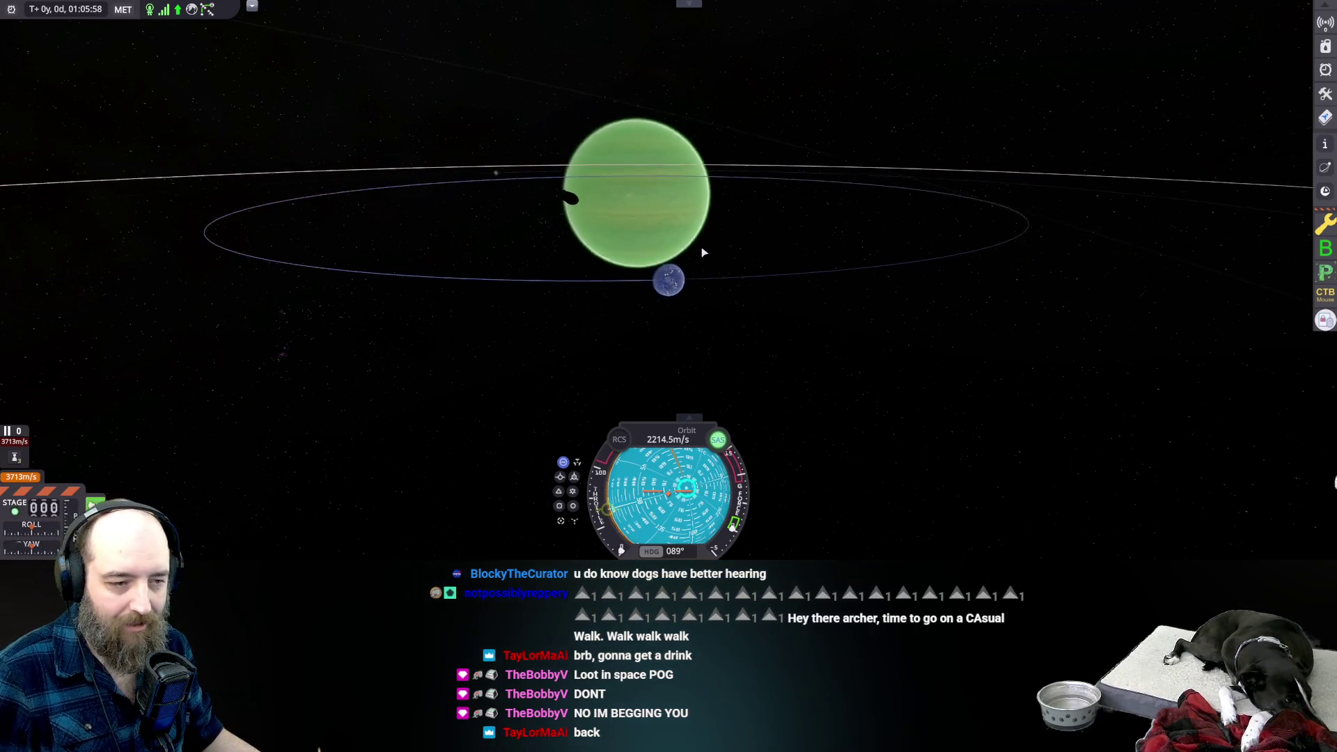
{"action": "scroll", "coordinate": [733, 272], "scroll_direction": "up", "scroll_amount": 2}
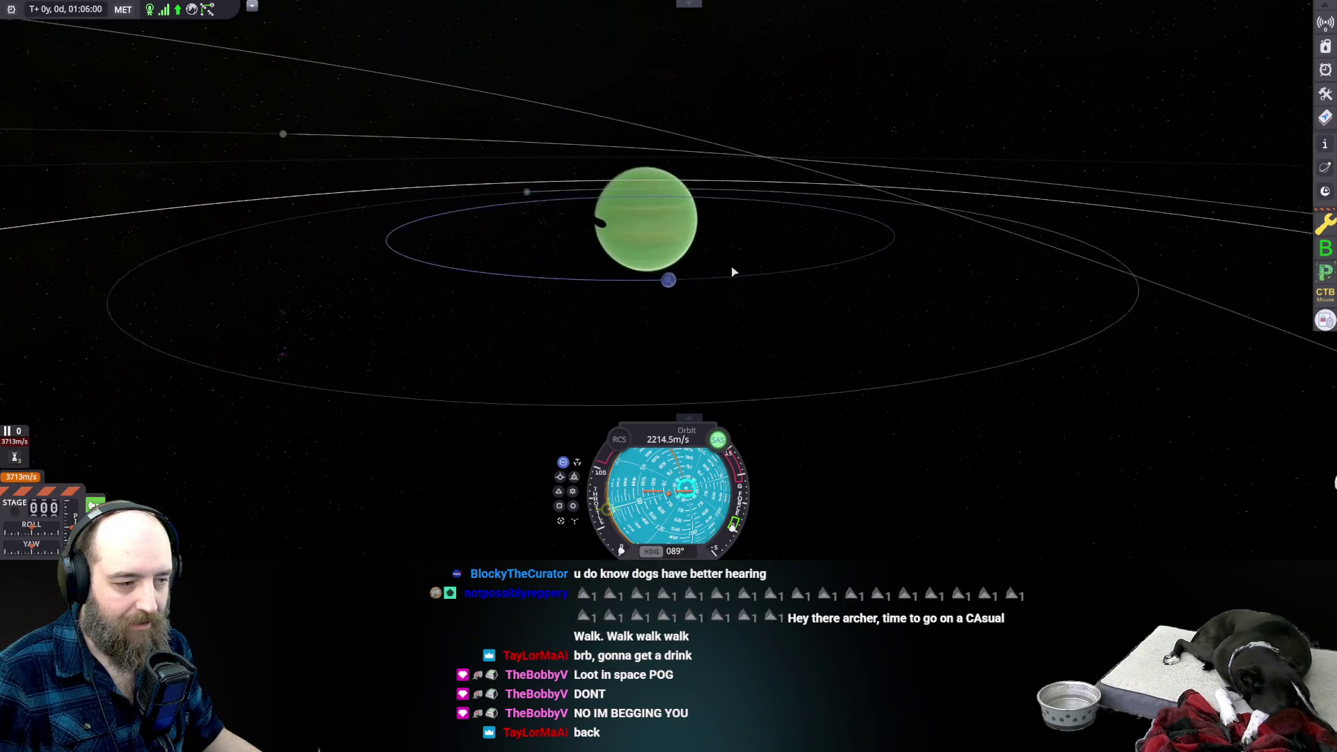
{"action": "scroll", "coordinate": [733, 272], "scroll_direction": "up", "scroll_amount": 5}
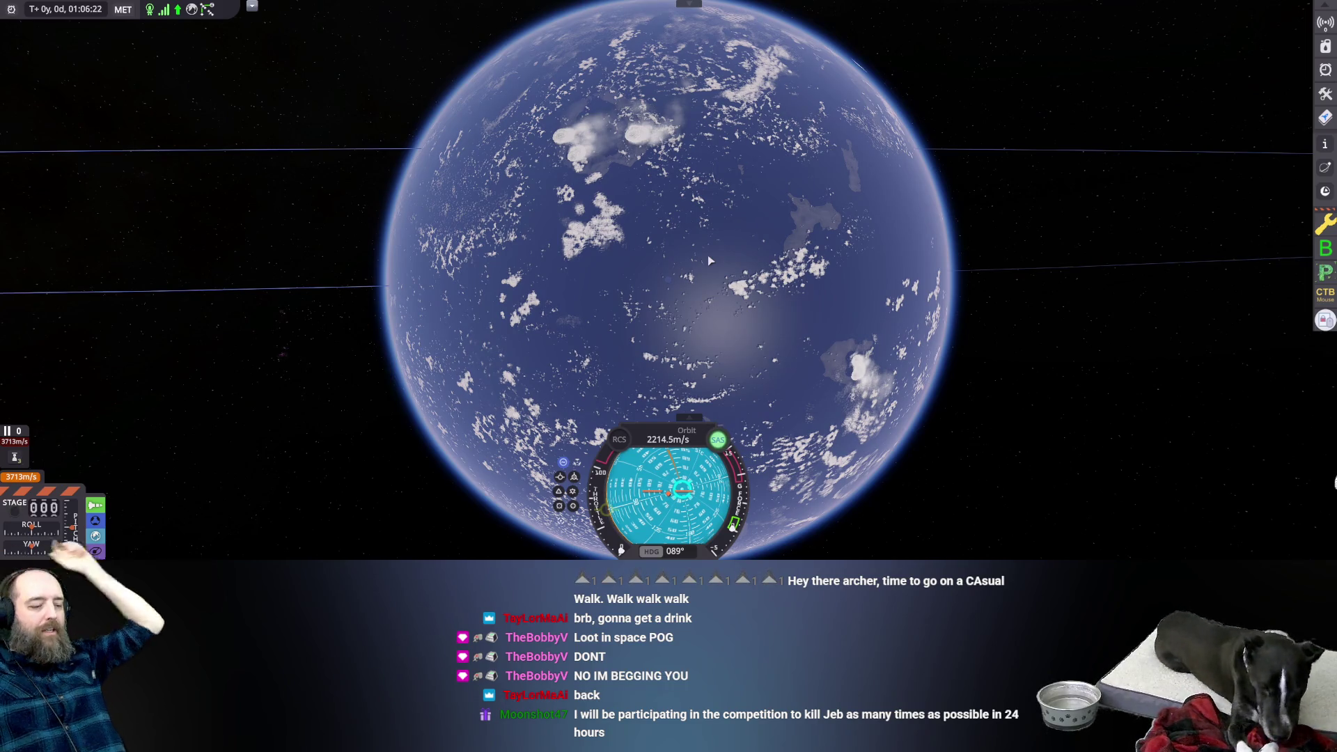
{"action": "scroll", "coordinate": [810, 176], "scroll_direction": "down", "scroll_amount": 5}
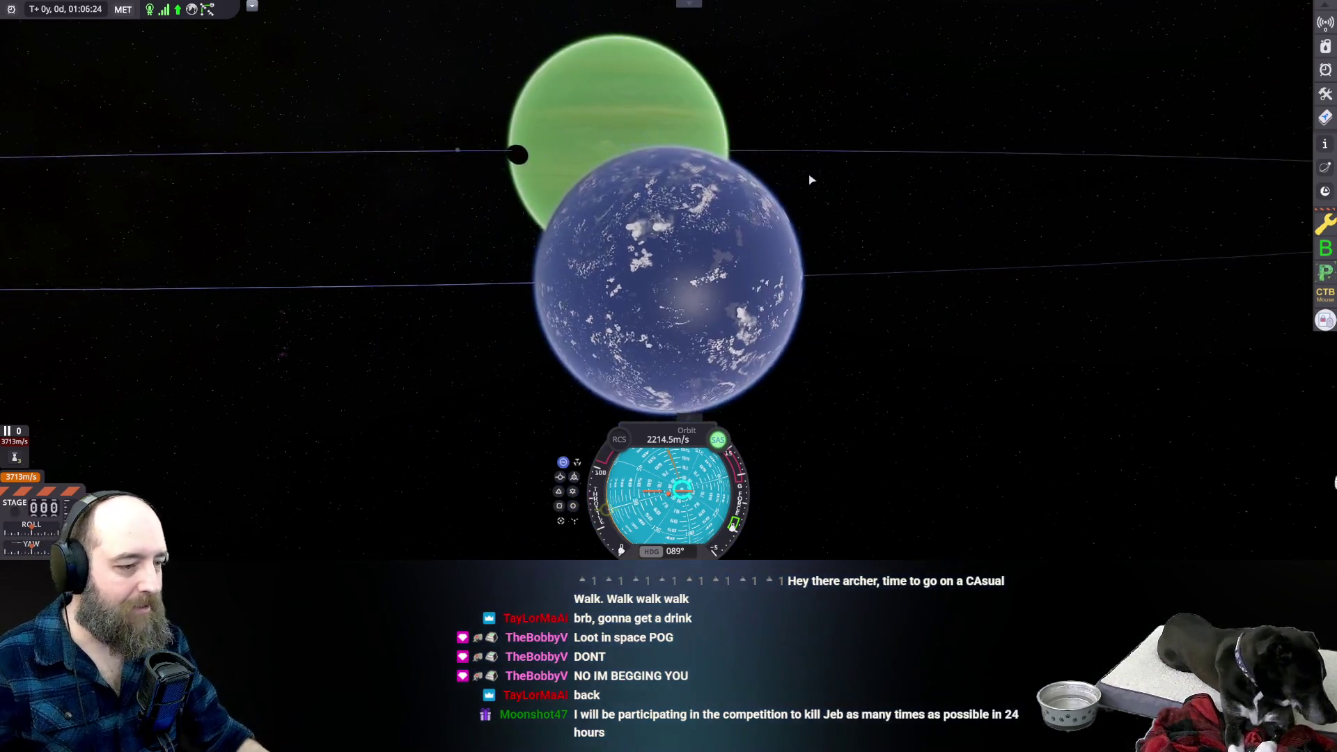
{"action": "key", "text": "Tab"}
{"action": "key", "text": "Tab"}
{"action": "key", "text": "Tab"}
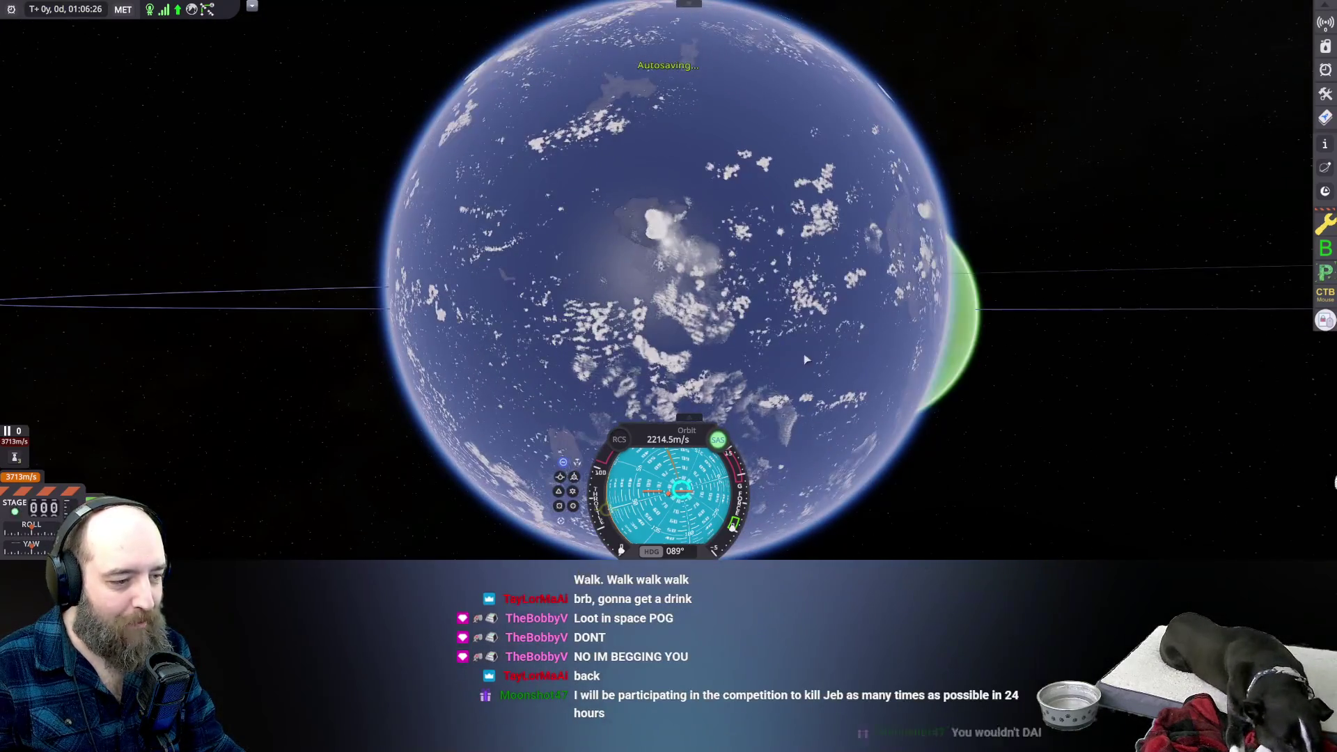
Go to the Space Center's Vehicle Assembly Building and load the Engineering Module craft.
{"action": "key", "text": "Escape"}
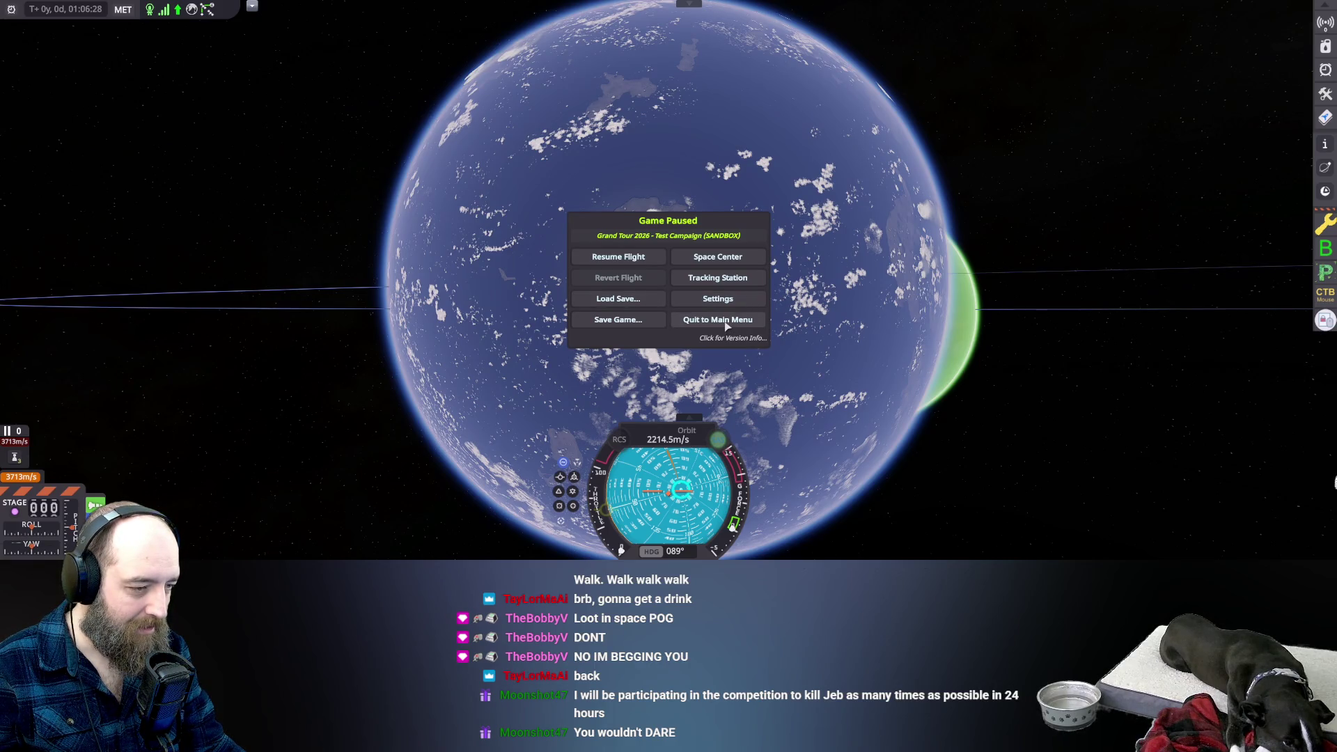
{"action": "left_click", "coordinate": [757, 258]}
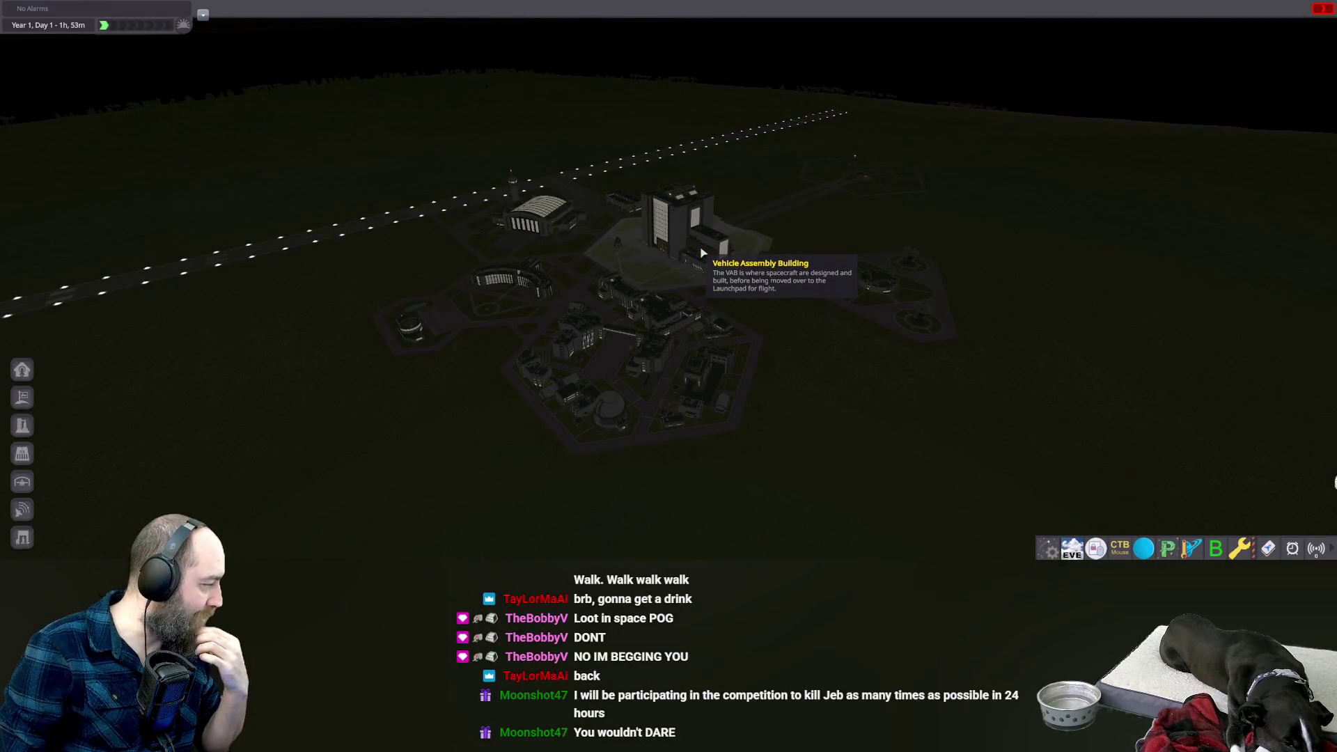
{"action": "left_click", "coordinate": [702, 254]}
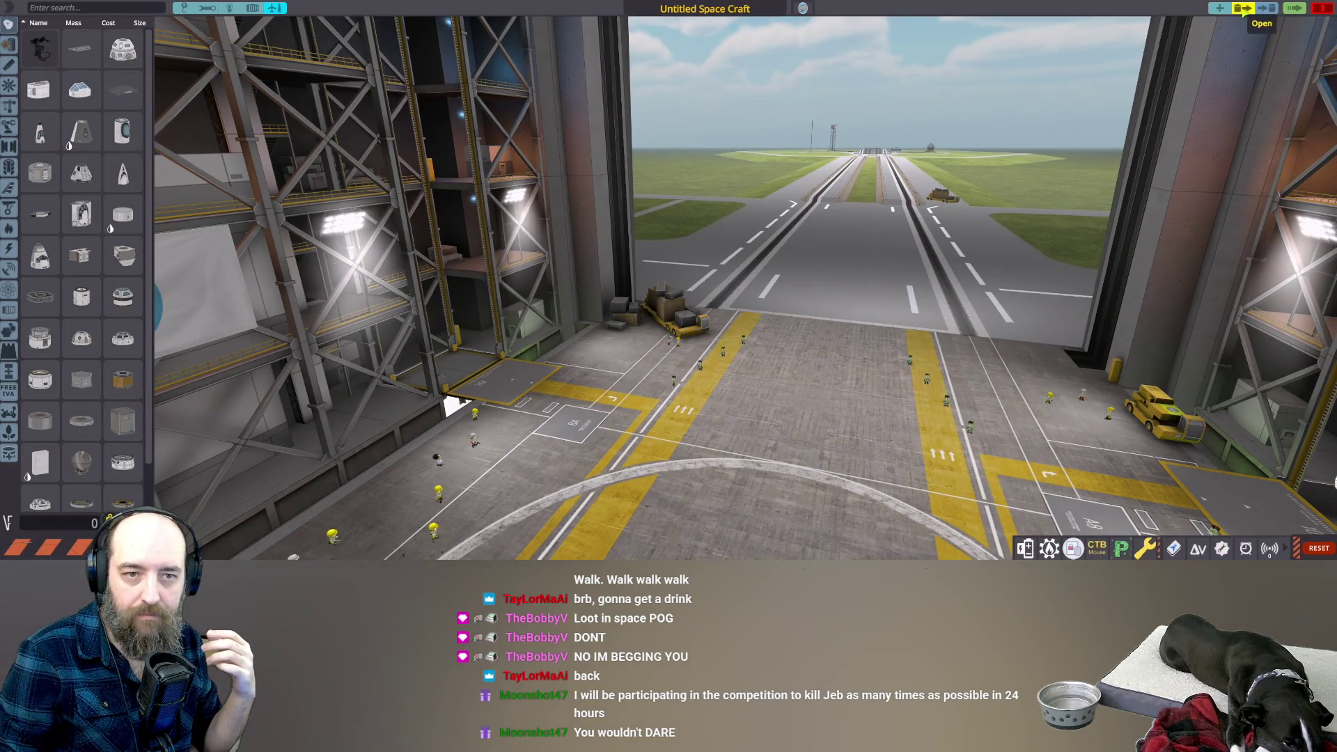
{"action": "left_click", "coordinate": [1243, 8]}
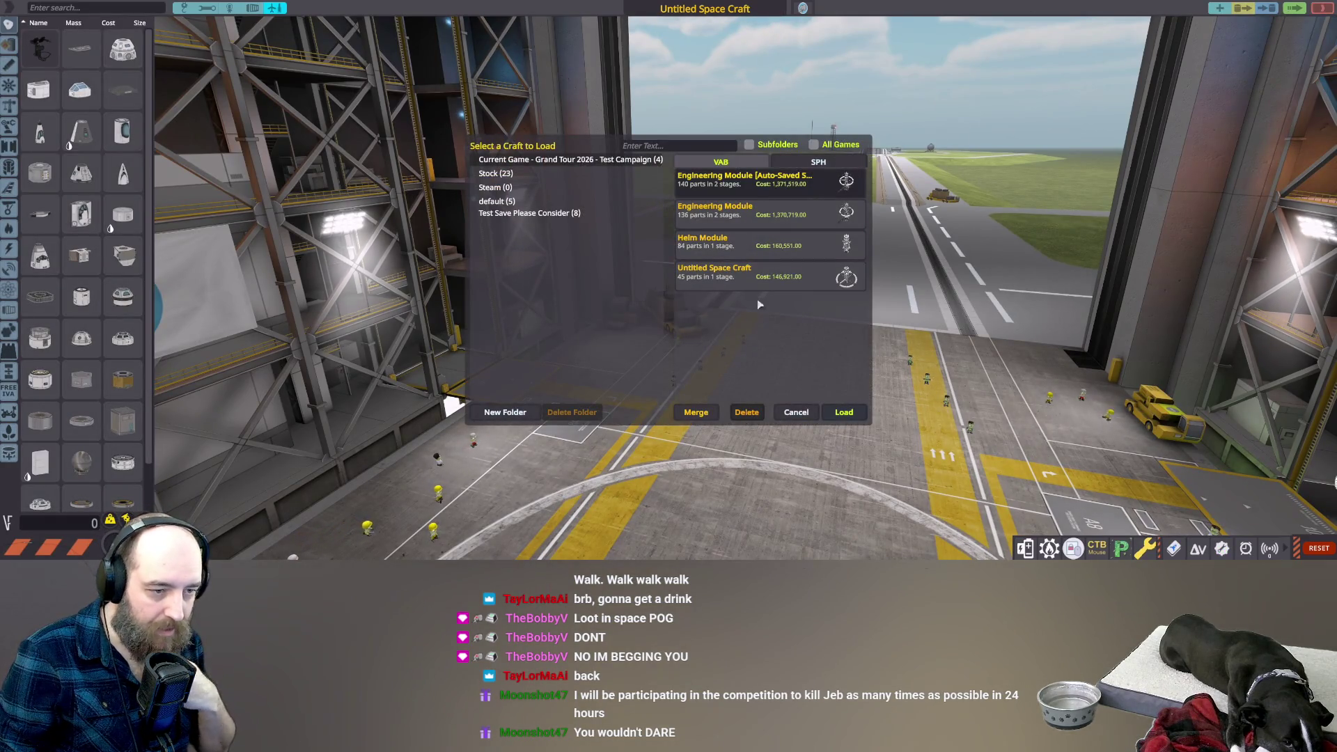
{"action": "double_click", "coordinate": [758, 218]}
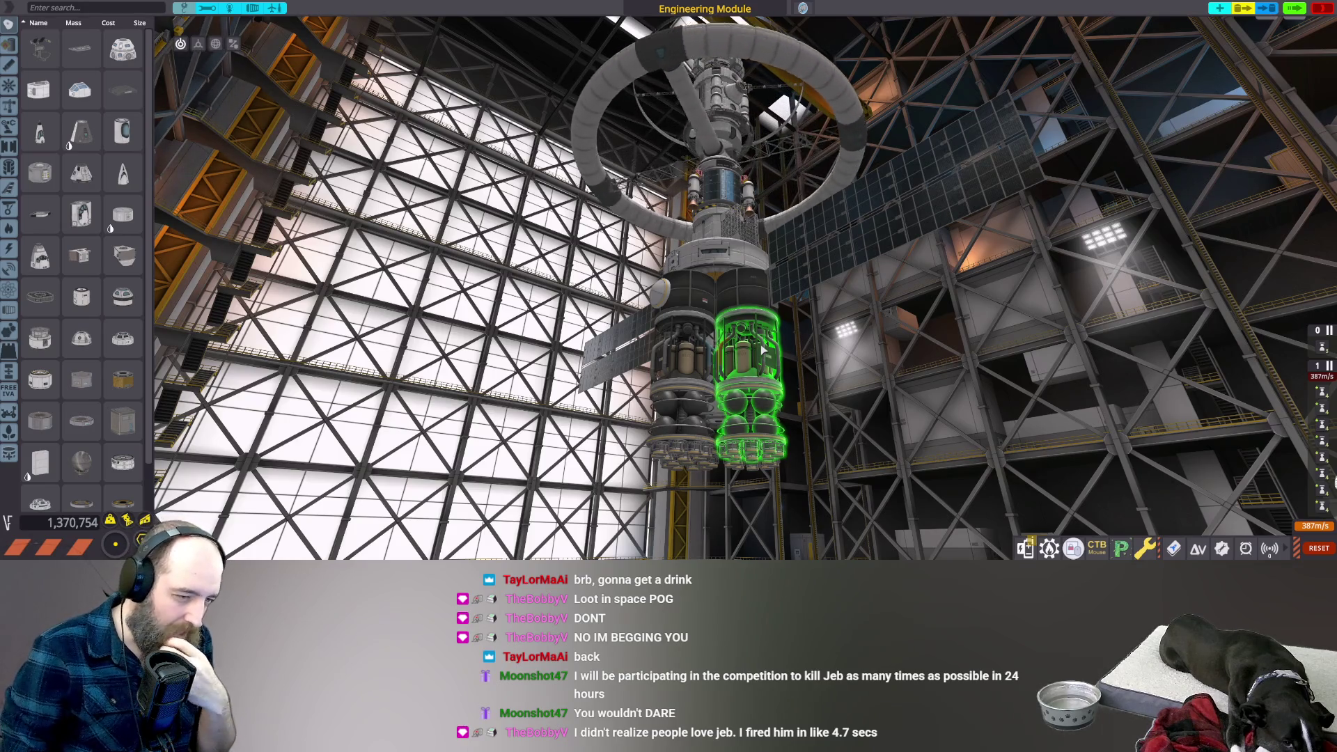
View the Engineering Module station head-on, side-on and ring edge-on, then exit the building.
{"action": "scroll", "coordinate": [759, 341], "scroll_direction": "up", "scroll_amount": 5}
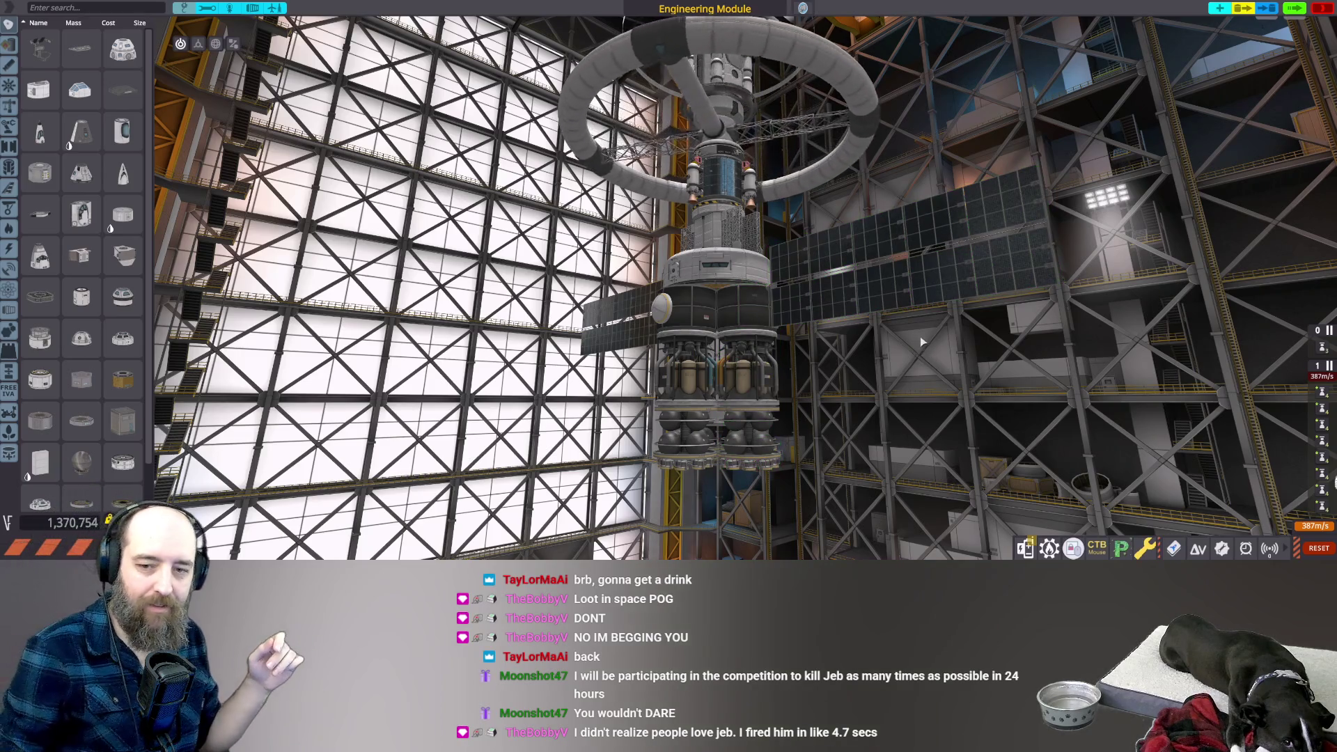
{"action": "scroll", "coordinate": [923, 341], "scroll_direction": "up", "scroll_amount": 3}
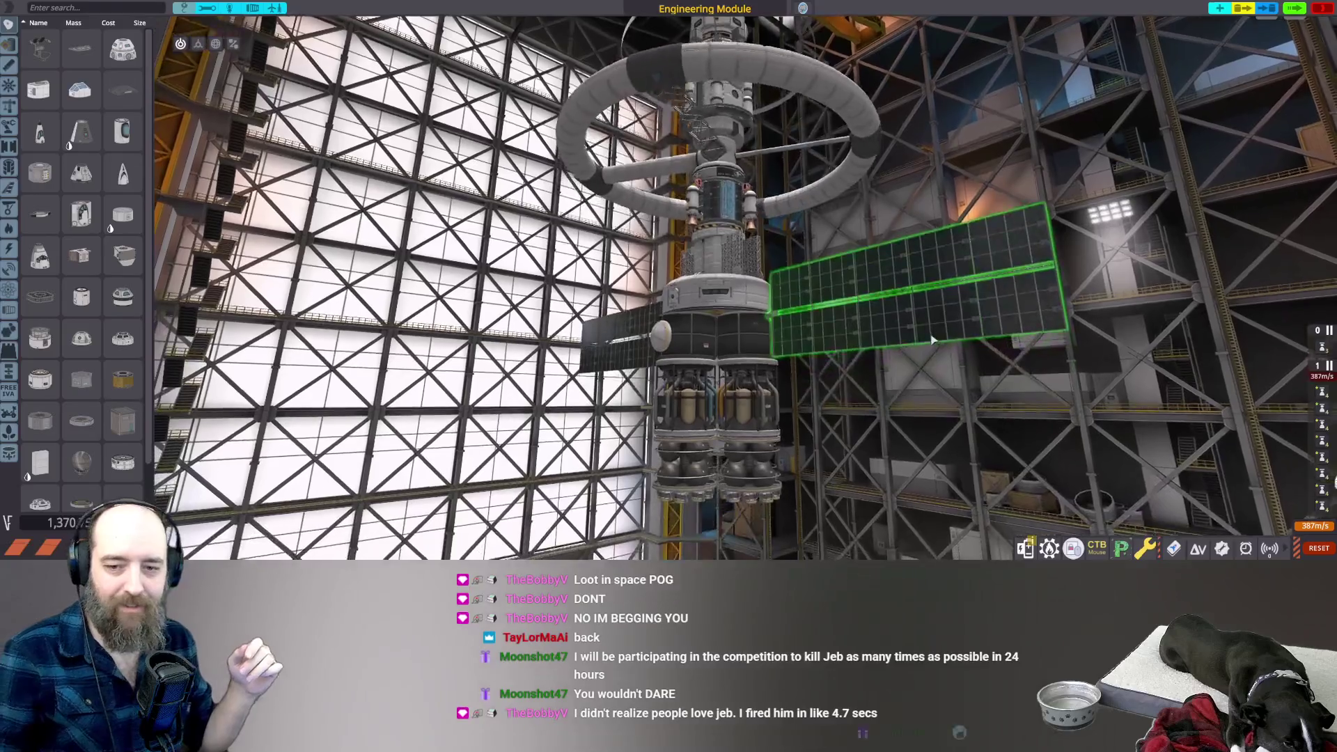
{"action": "scroll", "coordinate": [933, 340], "scroll_direction": "down", "scroll_amount": 3}
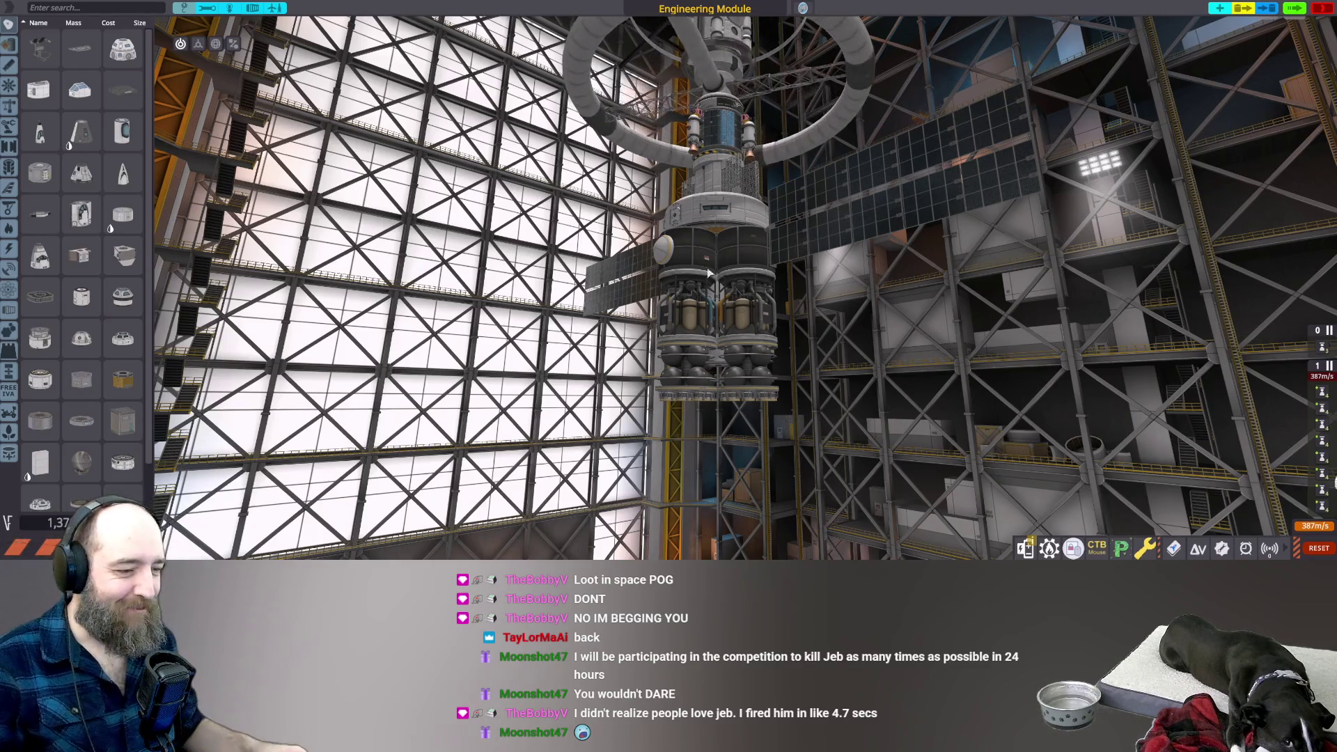
{"action": "scroll", "coordinate": [846, 333], "scroll_direction": "up", "scroll_amount": 4}
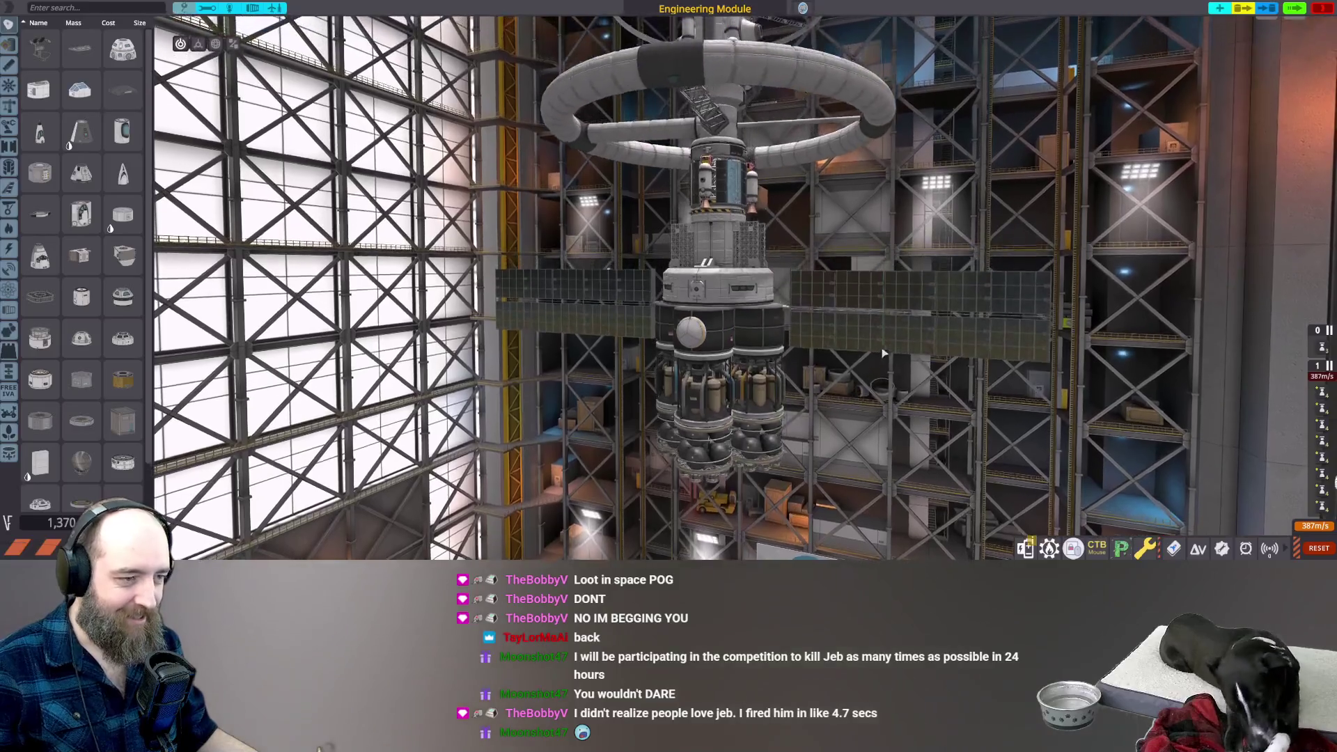
{"action": "mouse_move", "coordinate": [883, 354]}
{"action": "left_mouse_down"}
{"action": "mouse_move", "coordinate": [968, 259]}
{"action": "mouse_move", "coordinate": [980, 276]}
{"action": "mouse_move", "coordinate": [977, 244]}
{"action": "mouse_move", "coordinate": [971, 299]}
{"action": "left_mouse_up"}
{"action": "mouse_move", "coordinate": [988, 213]}
{"action": "left_mouse_down"}
{"action": "mouse_move", "coordinate": [828, 242]}
{"action": "mouse_move", "coordinate": [682, 195]}
{"action": "left_mouse_up"}
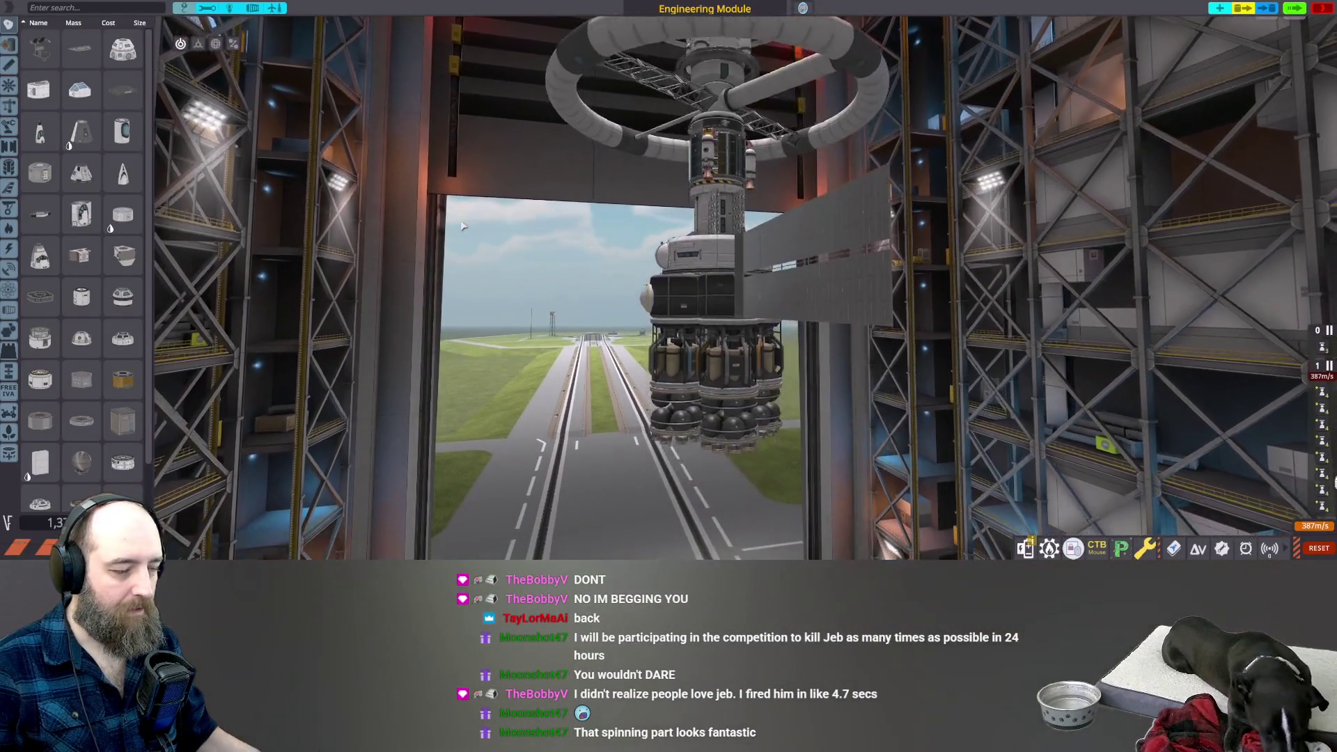
{"action": "left_click_drag", "start_coordinate": [461, 225], "coordinate": [471, 247]}
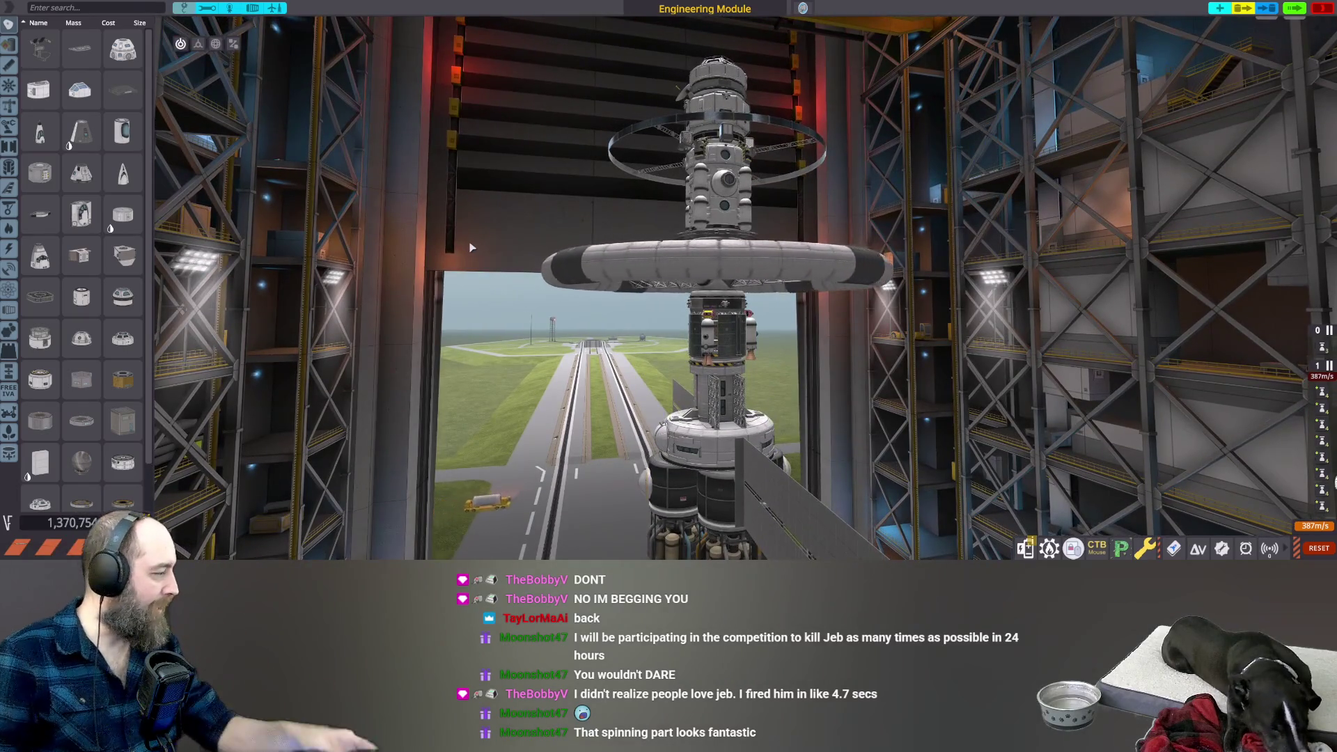
{"action": "left_click_drag", "start_coordinate": [1142, 261], "coordinate": [1253, 91]}
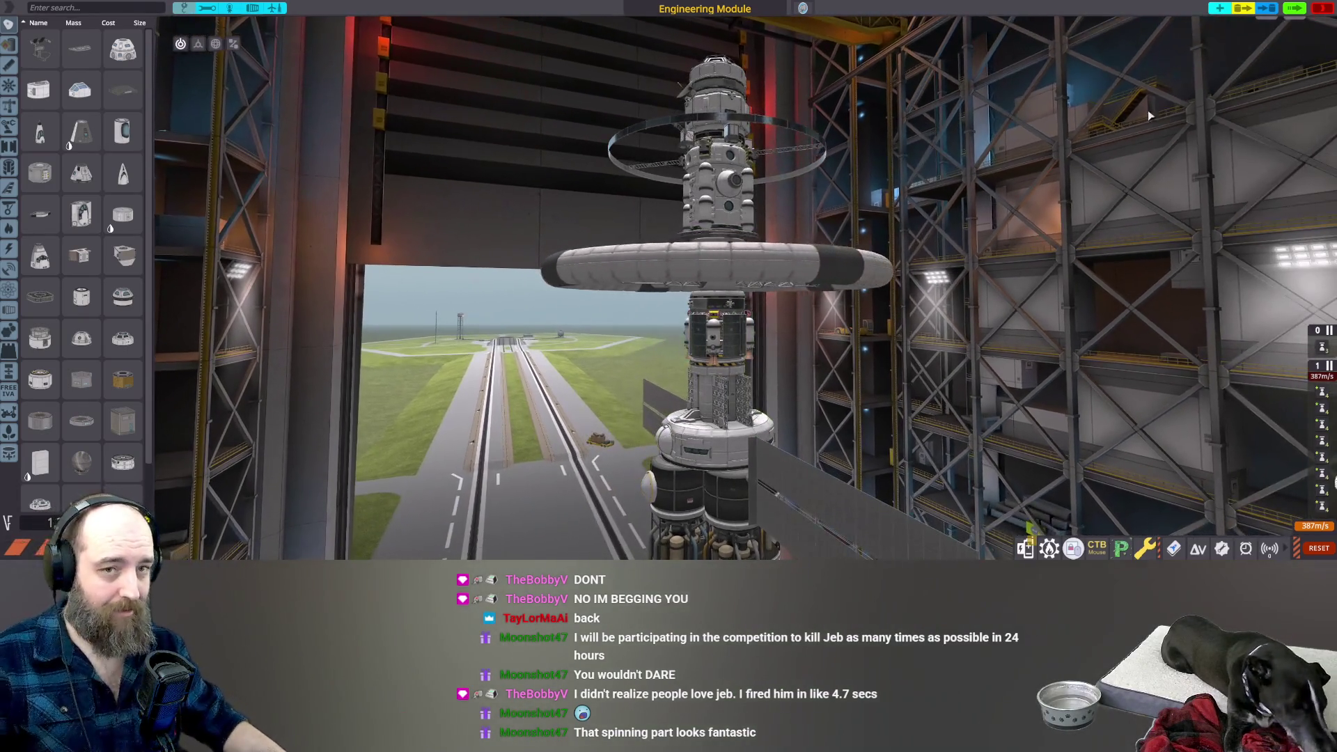
{"action": "left_click", "coordinate": [1325, 10]}
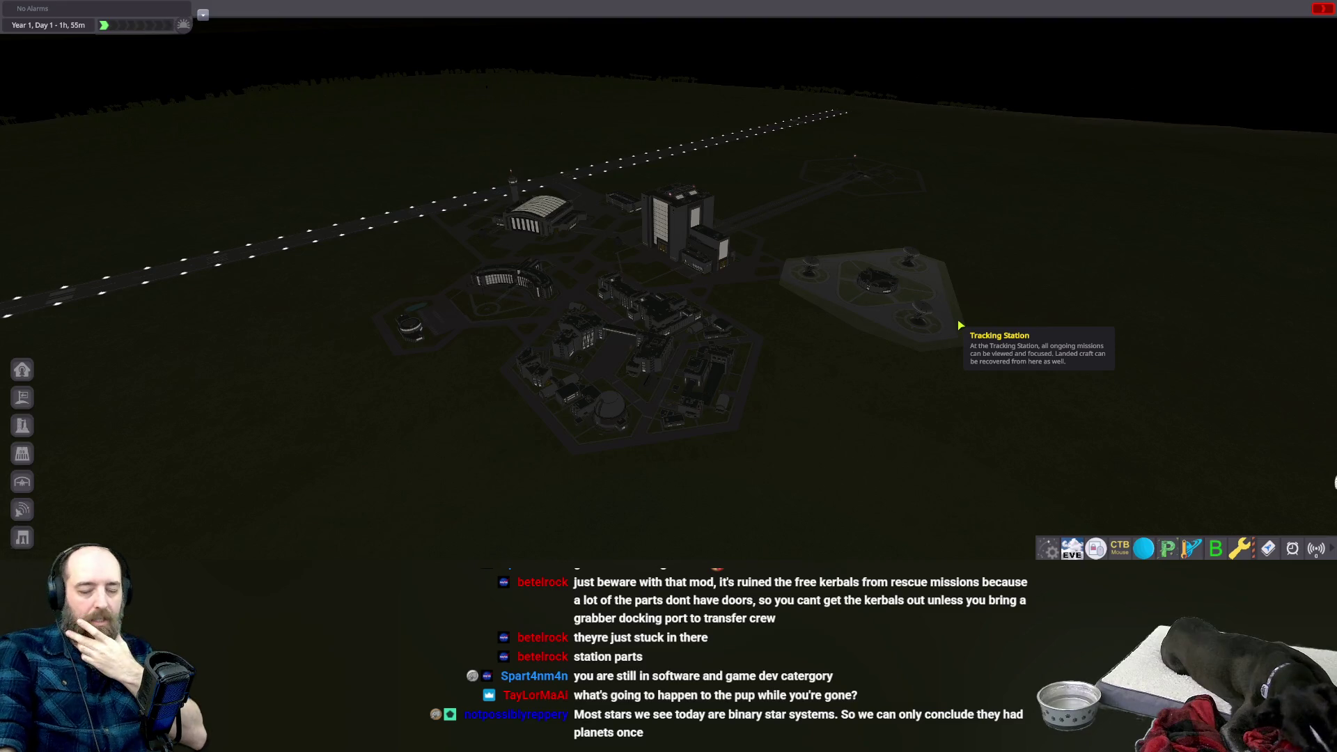
{"action": "left_click", "coordinate": [960, 325]}
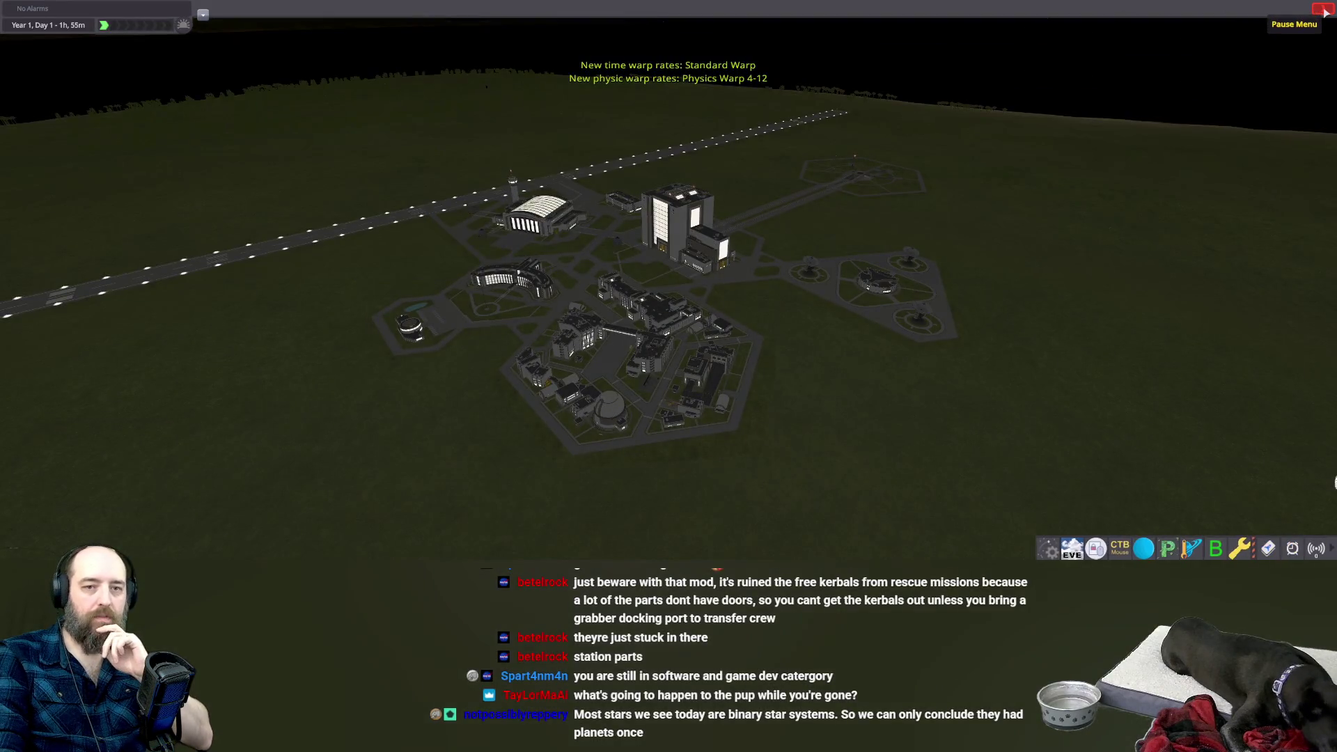
Quit the campaign to the main menu, back out of Start Game, and confirm quitting.
{"action": "left_click", "coordinate": [1323, 9]}
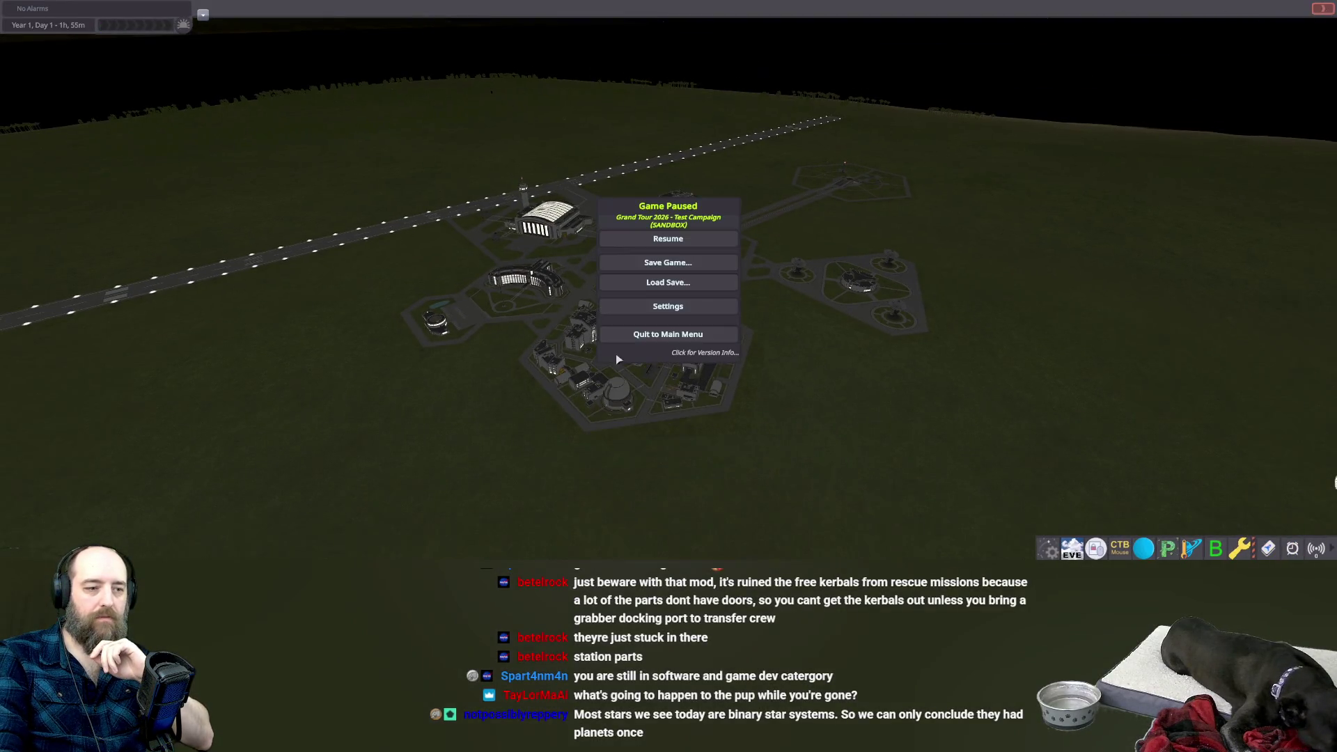
{"action": "left_click", "coordinate": [677, 333]}
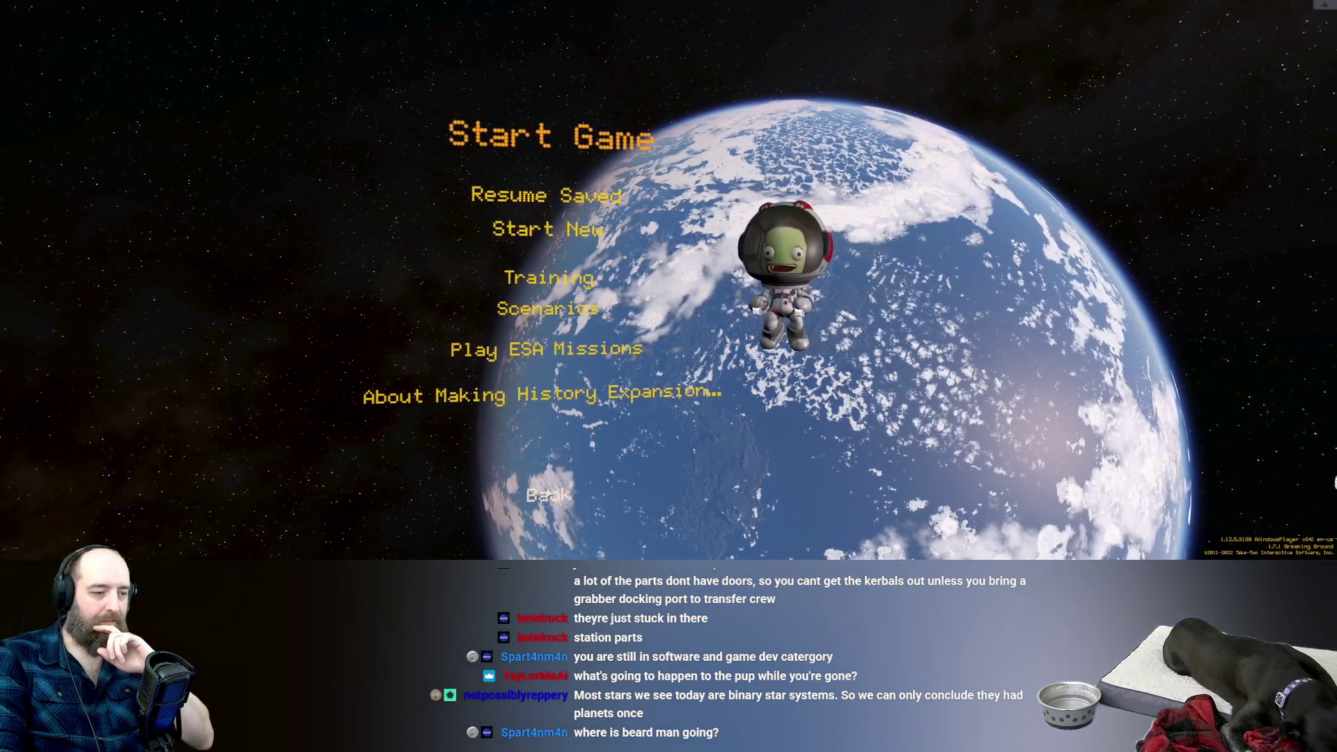
{"action": "left_click", "coordinate": [548, 492]}
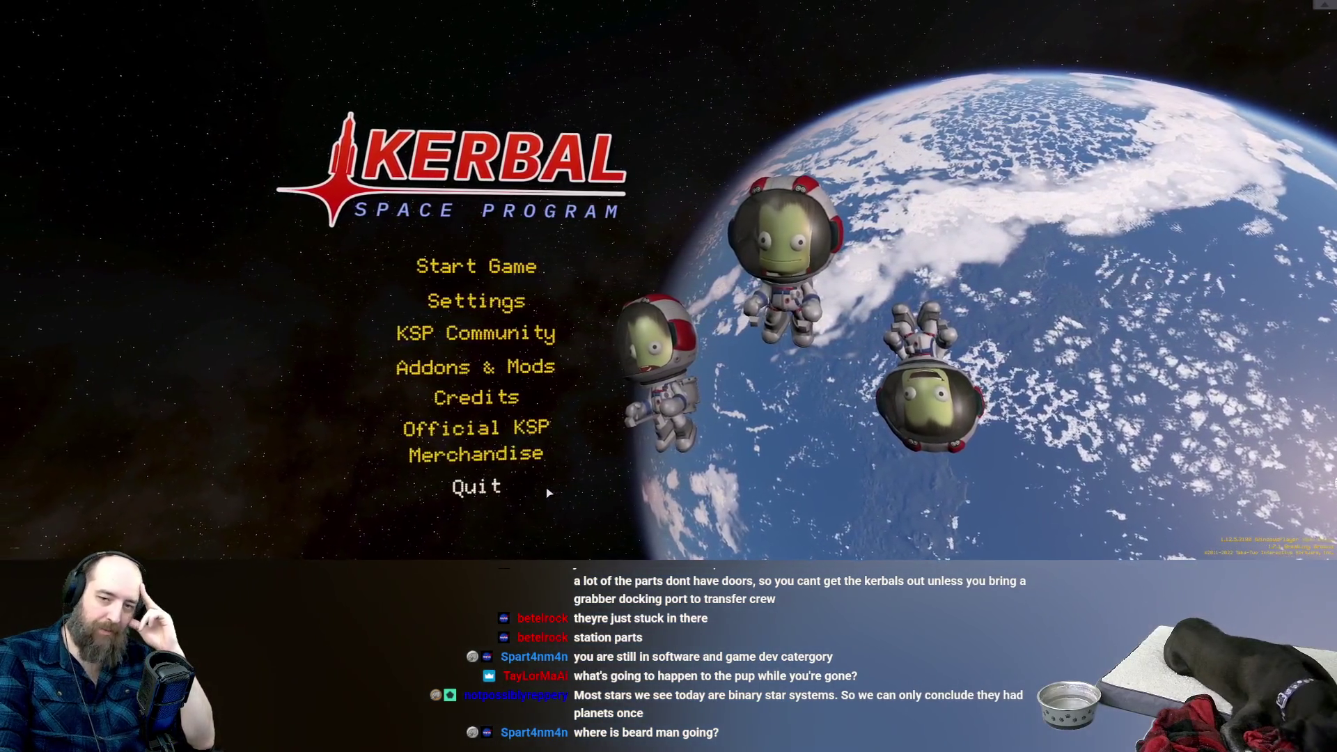
{"action": "left_click", "coordinate": [485, 493]}
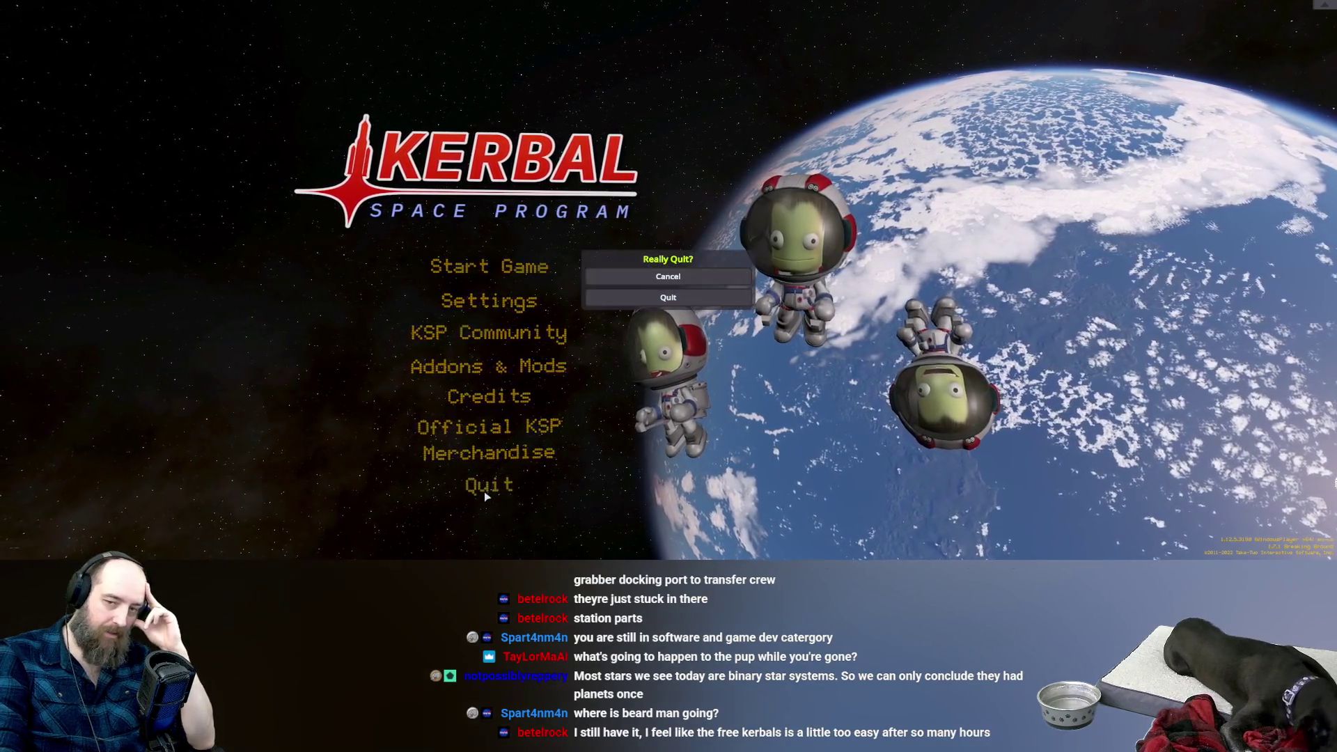
{"action": "left_click", "coordinate": [678, 302]}
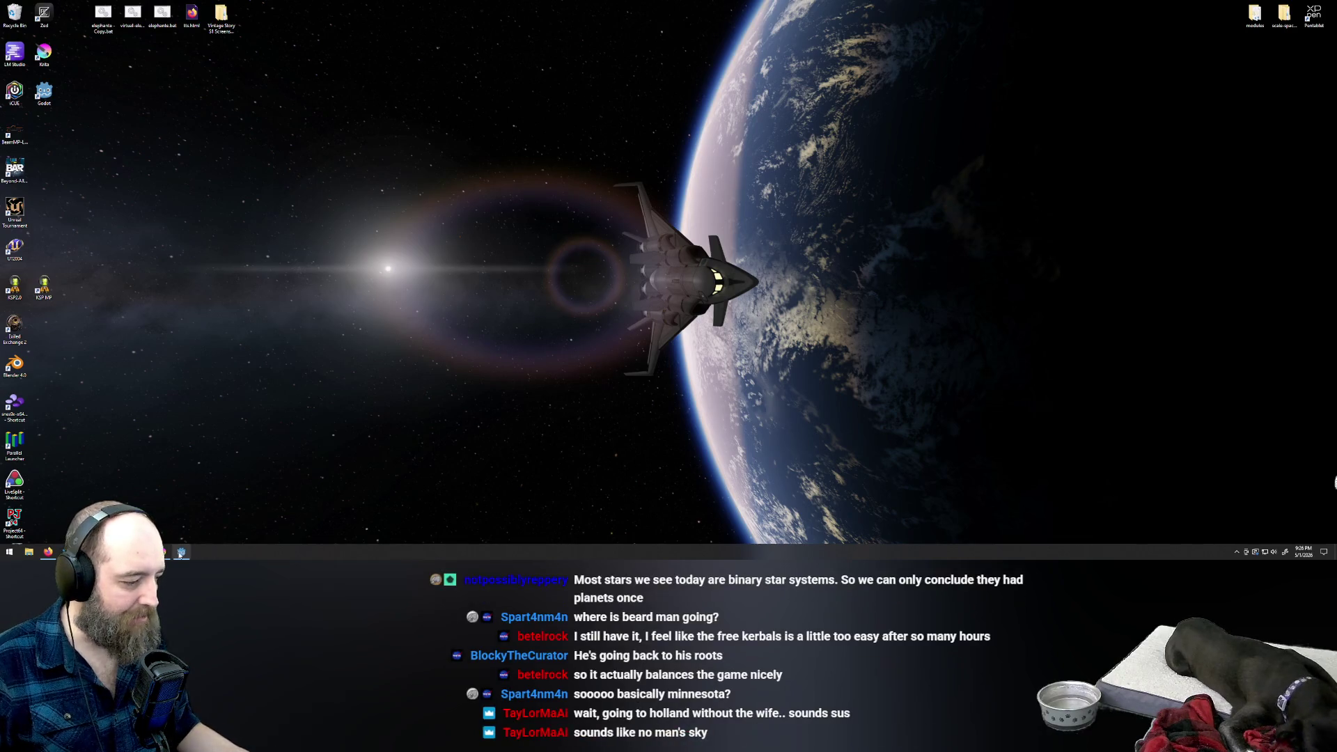
Bring the Godot editor to the front from the taskbar.
{"action": "left_click", "coordinate": [179, 552]}
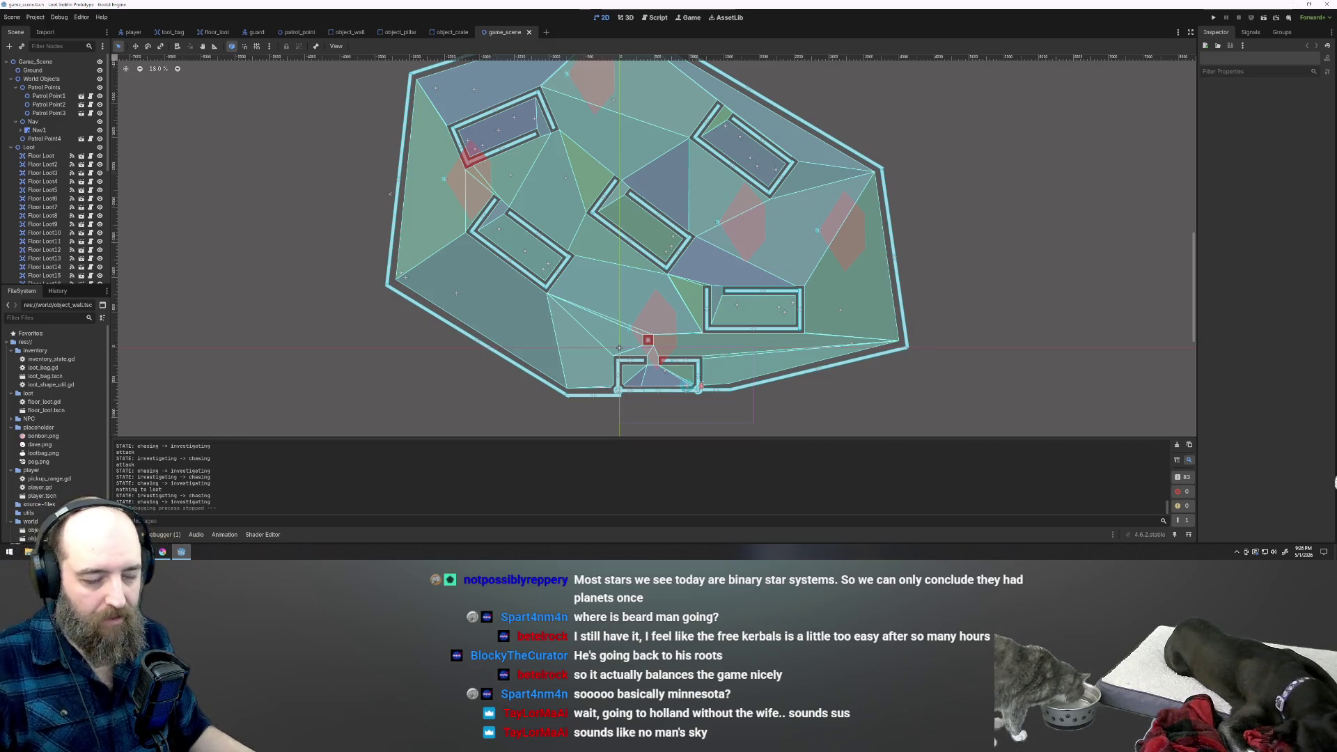
Zoom the game_scene viewport, select then deselect Nav1, and switch to the Krita asset sheet.
{"action": "scroll", "coordinate": [905, 301], "scroll_direction": "down", "scroll_amount": 2}
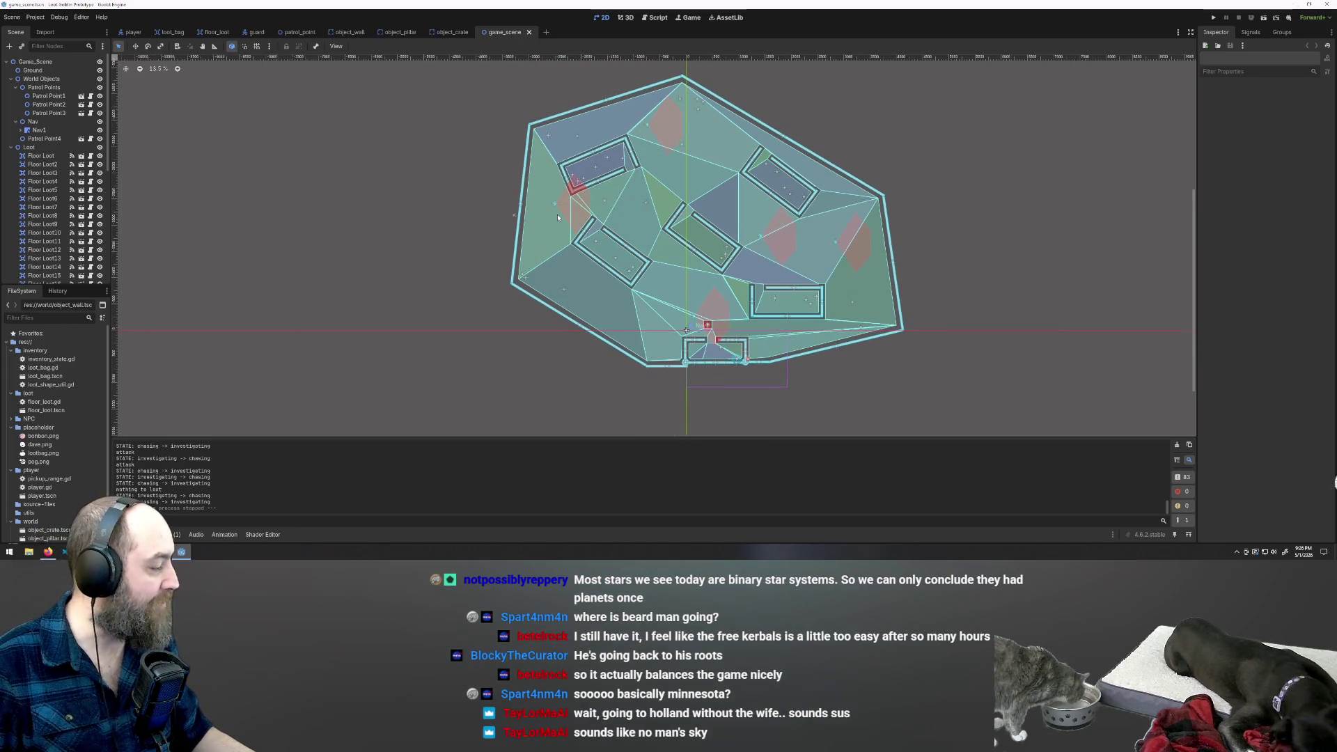
{"action": "scroll", "coordinate": [855, 357], "scroll_direction": "up", "scroll_amount": 3}
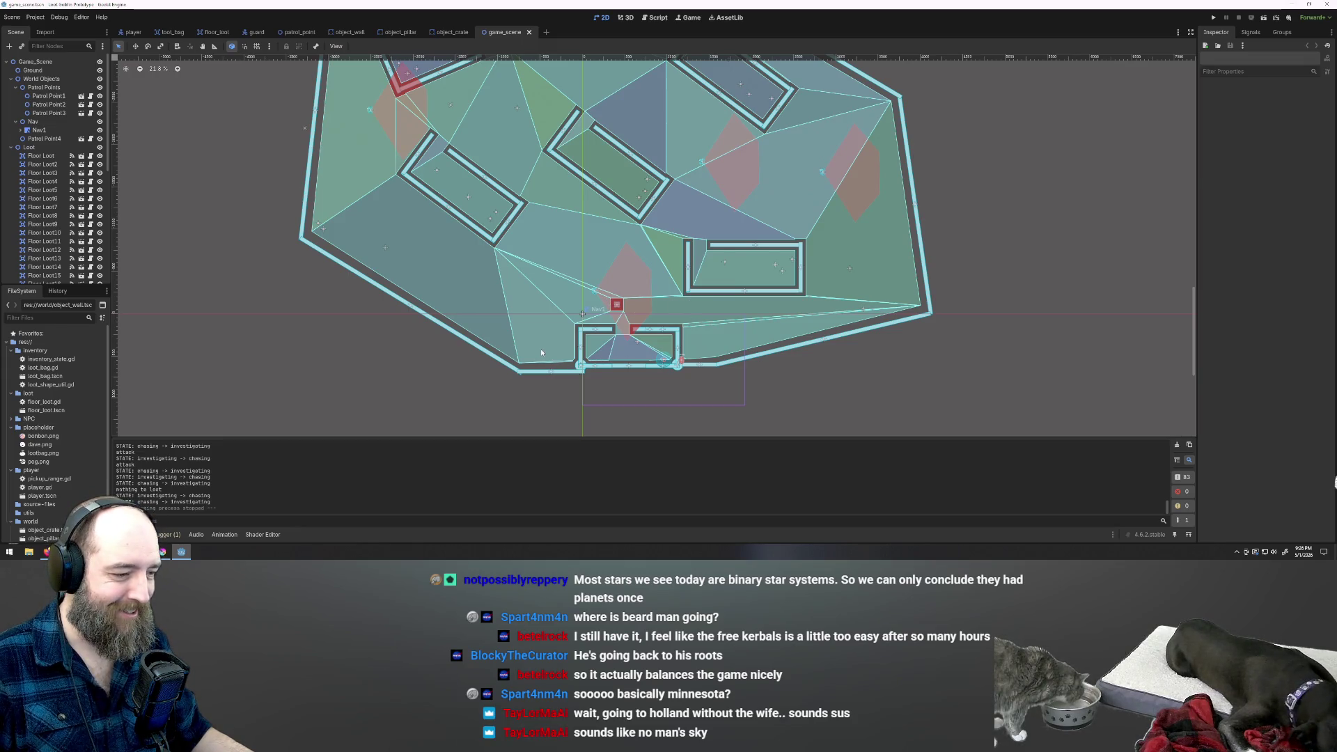
{"action": "left_click", "coordinate": [635, 343]}
{"action": "scroll", "coordinate": [376, 209], "scroll_direction": "down", "scroll_amount": 1}
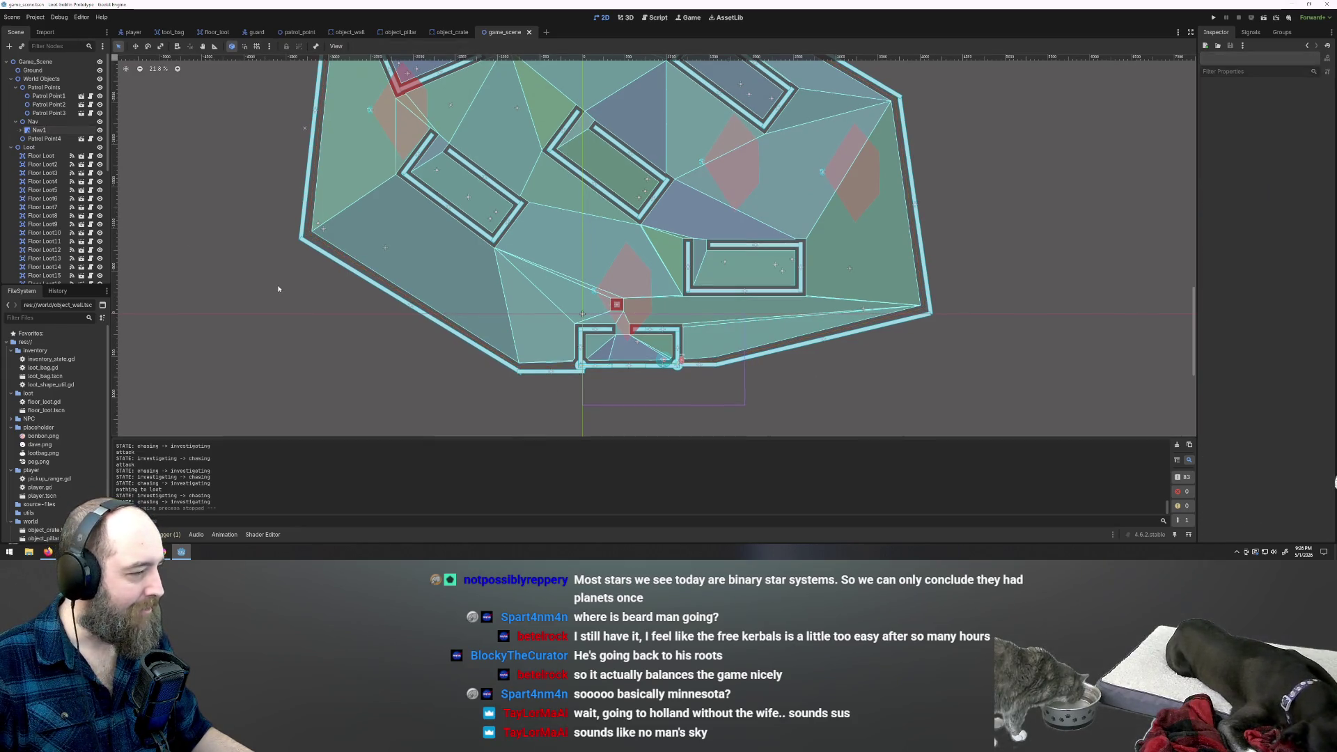
{"action": "left_click", "coordinate": [379, 203]}
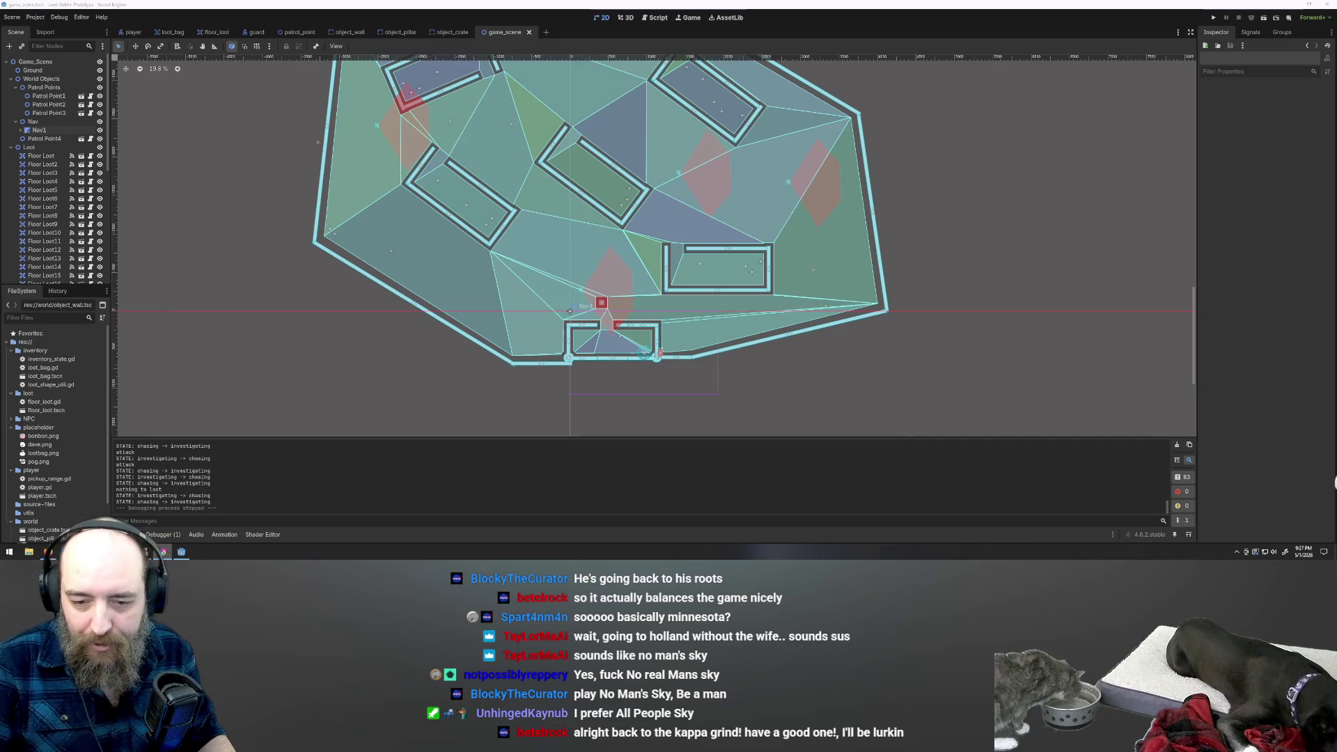
{"action": "key", "text": "alt+Tab"}
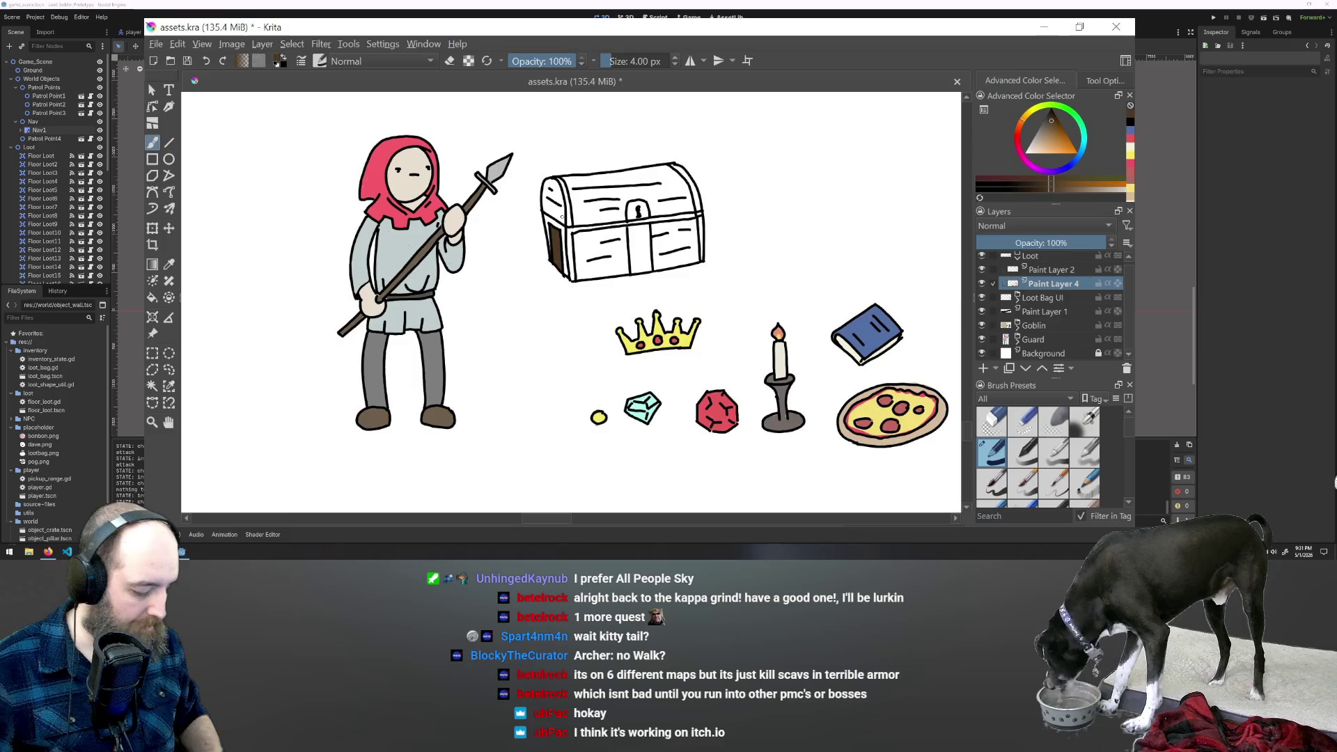
{"action": "left_click_drag", "start_coordinate": [556, 192], "coordinate": [559, 210]}
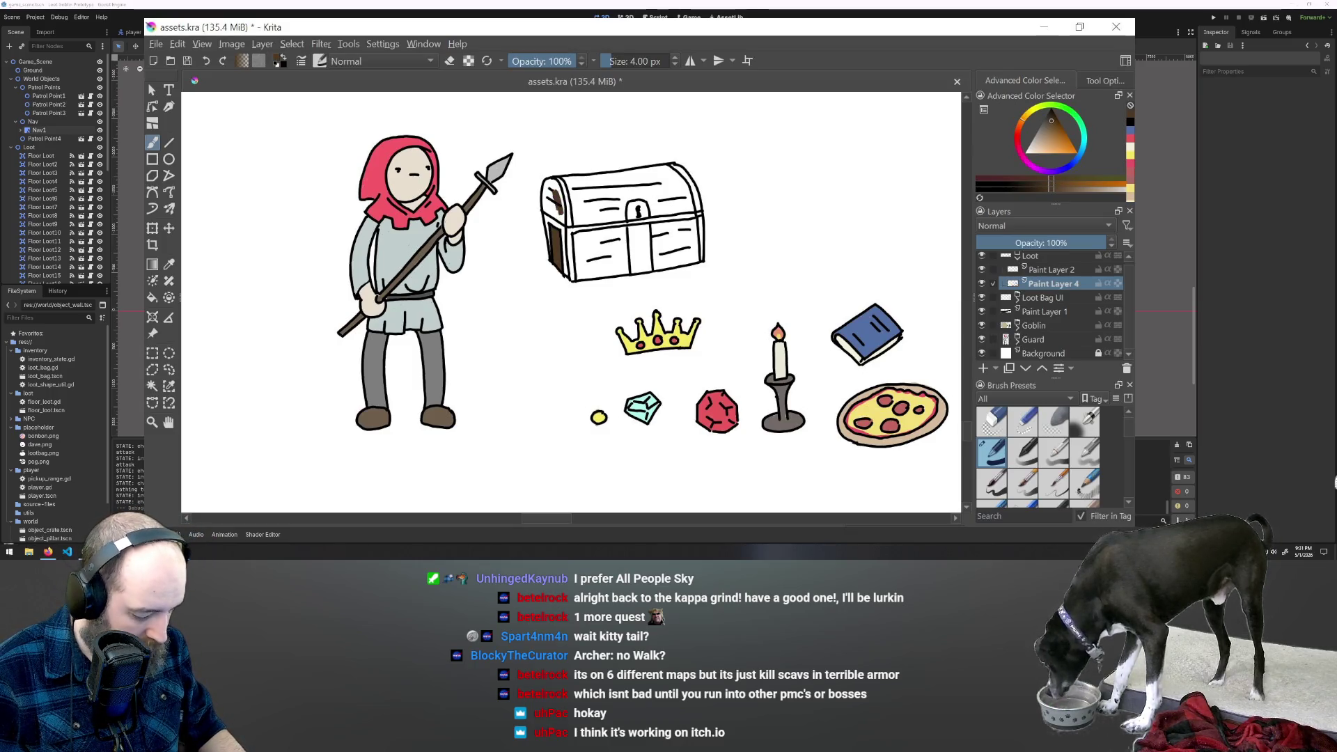
{"action": "key", "text": "ctrl+z"}
{"action": "key", "text": "ctrl+z"}
{"action": "key", "text": "ctrl+z"}
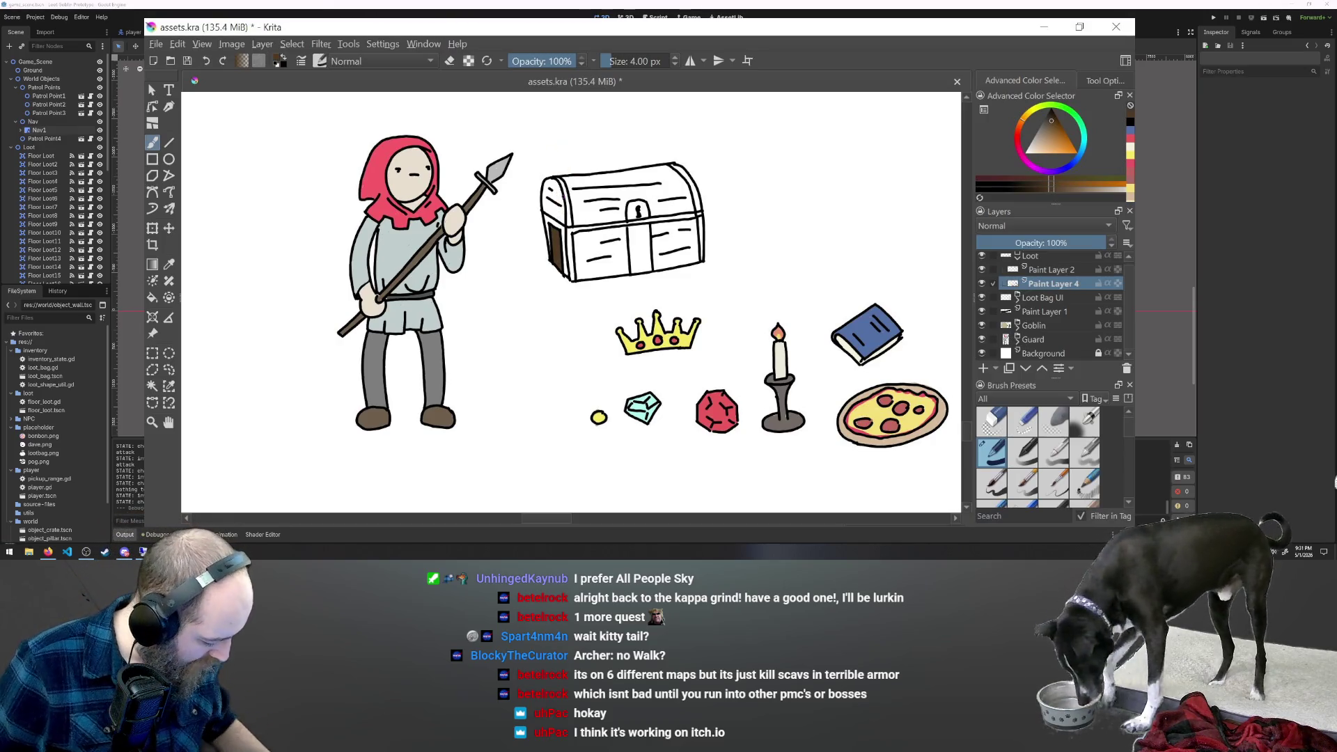
Pick a brown colour and fill the chest's left side panel with it.
{"action": "left_click", "coordinate": [1050, 129]}
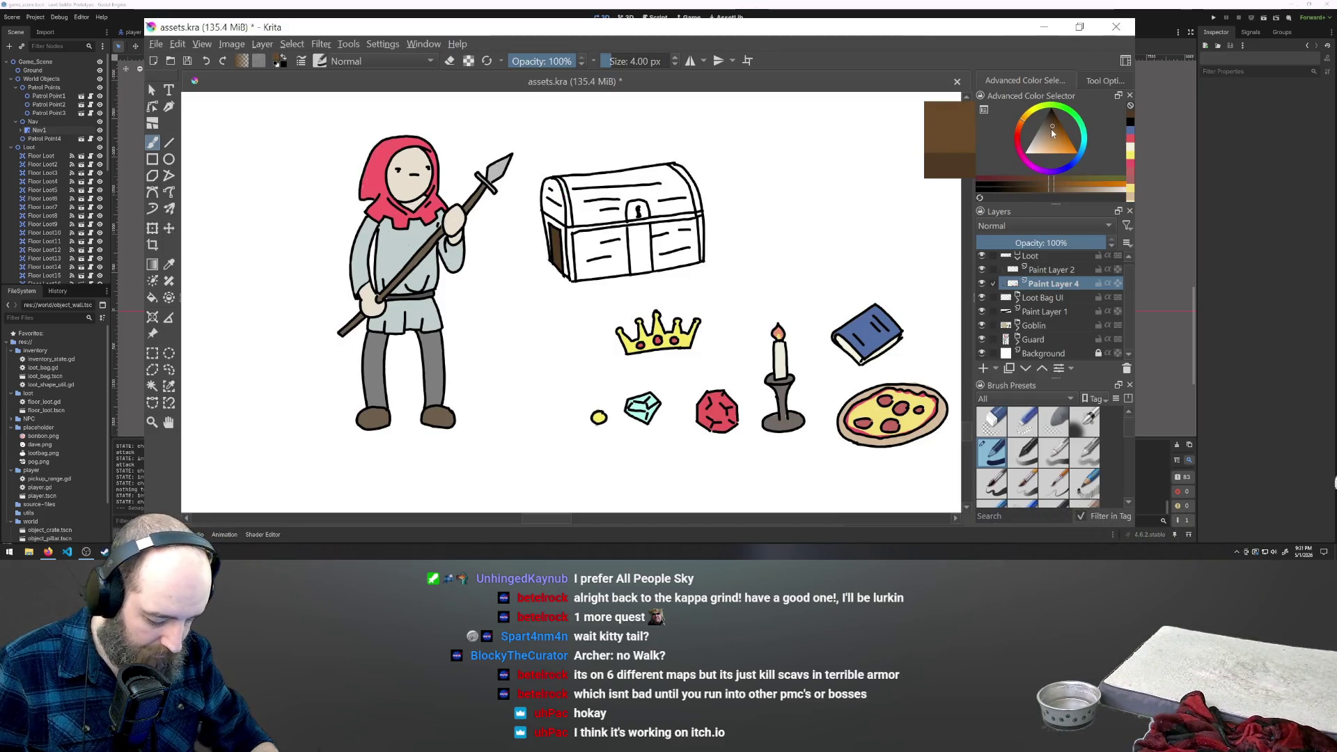
{"action": "left_click", "coordinate": [1051, 128]}
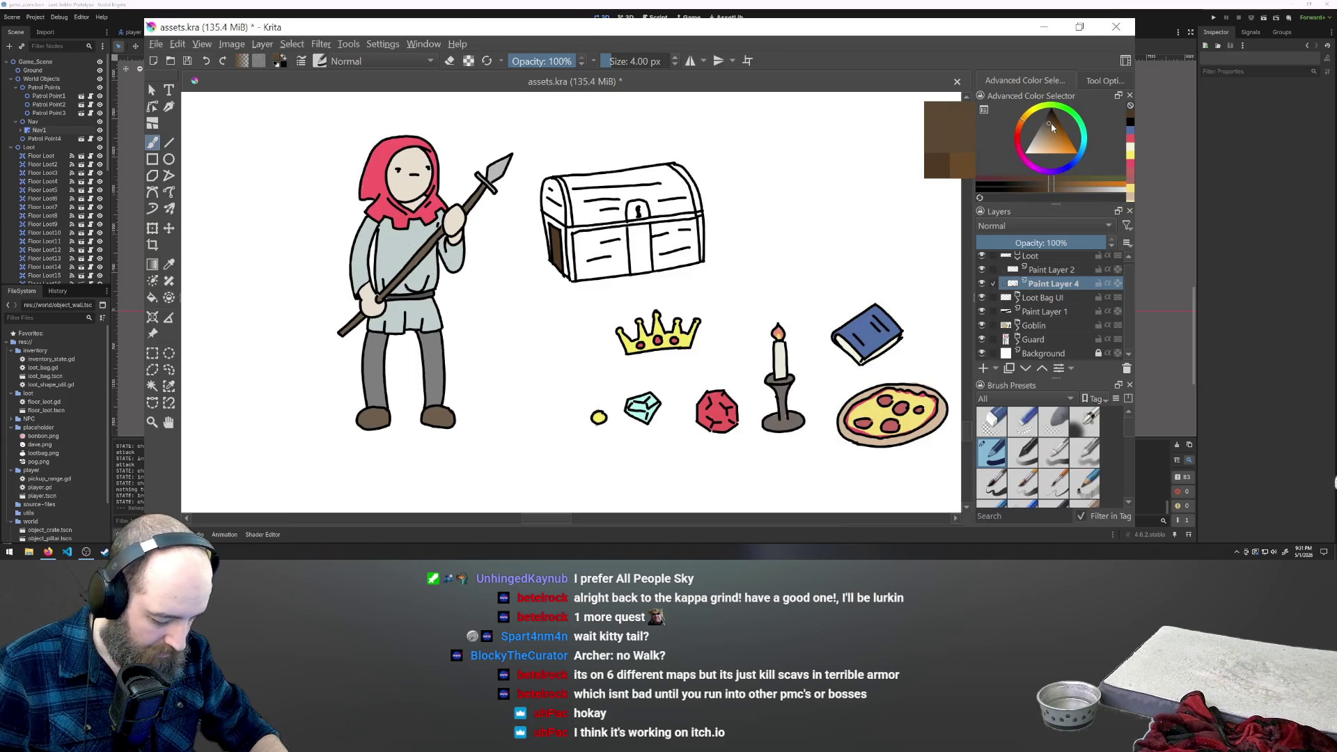
{"action": "left_click", "coordinate": [152, 297]}
{"action": "left_click", "coordinate": [559, 241]}
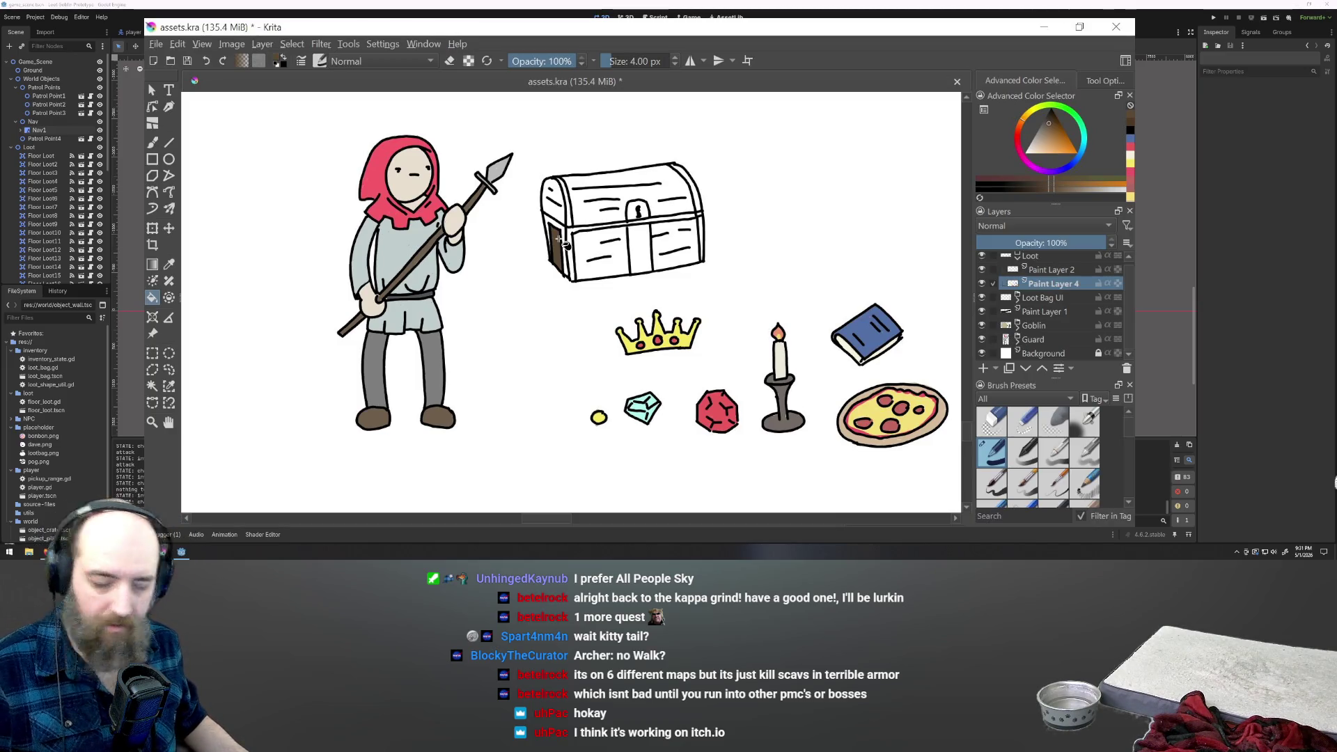
Paint dark brown shading on the chest's left side and a brown stroke on its right.
{"action": "left_click", "coordinate": [152, 144]}
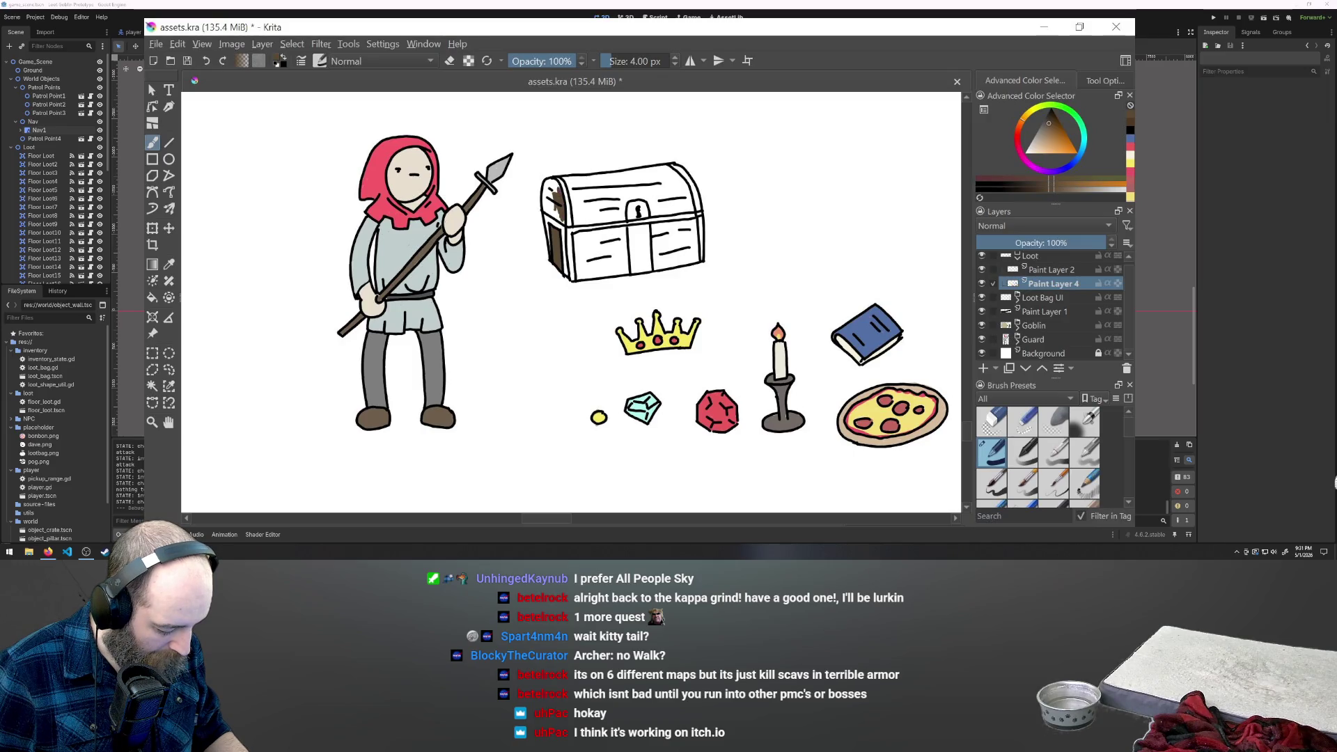
{"action": "left_click_drag", "start_coordinate": [554, 197], "coordinate": [546, 208]}
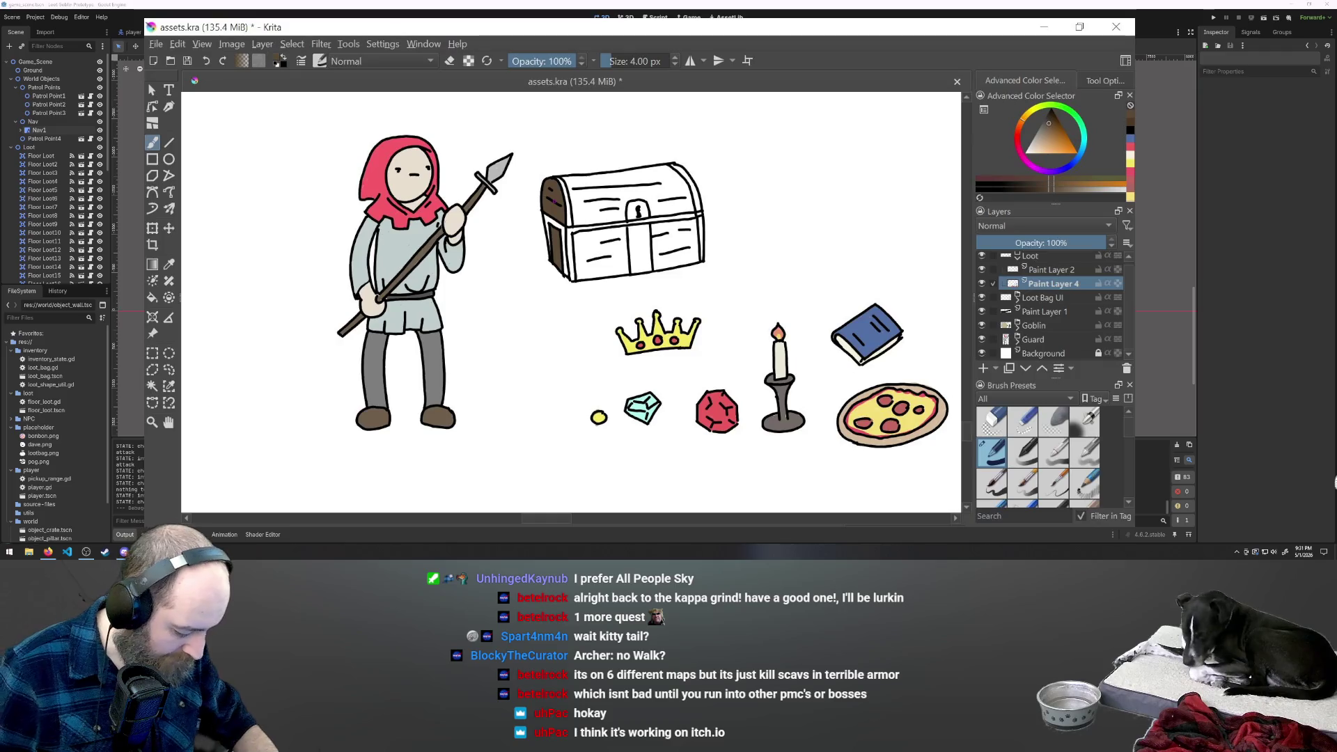
{"action": "left_click_drag", "start_coordinate": [692, 223], "coordinate": [694, 249]}
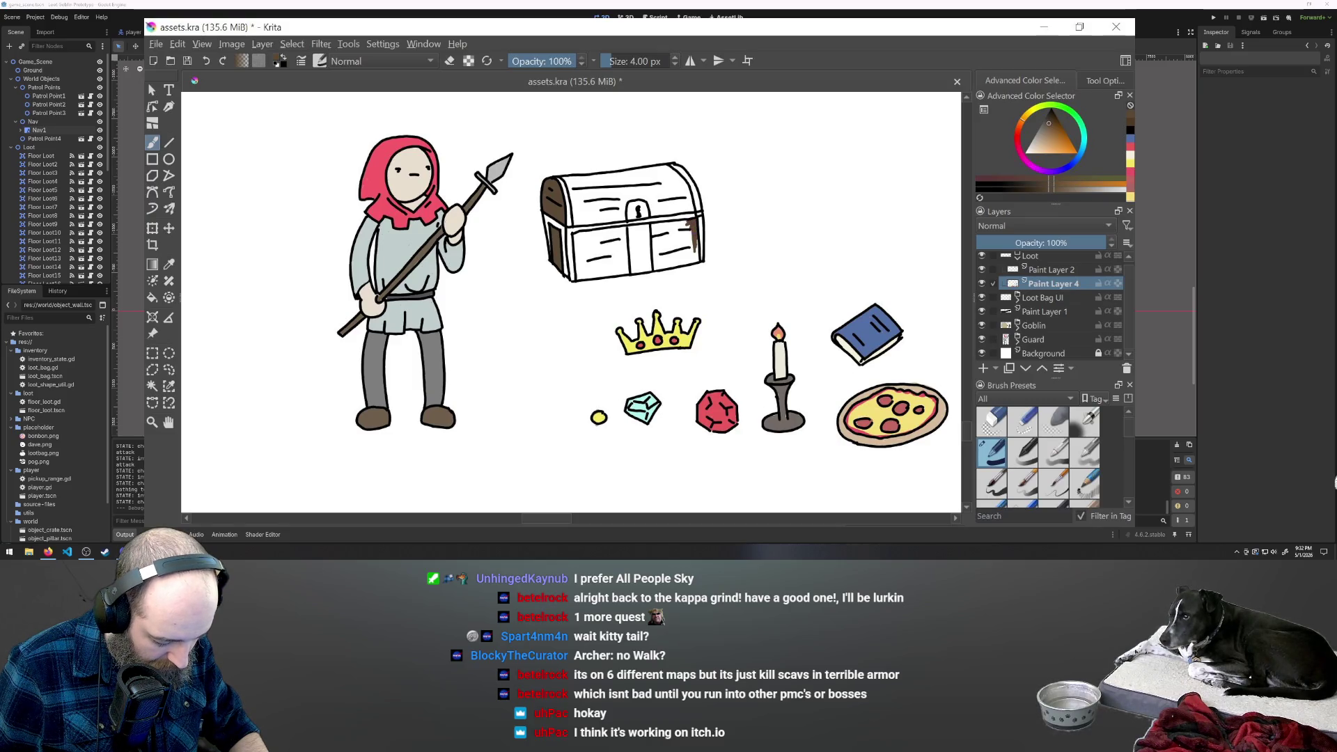
Paint brown over the chest's lower-right front panel and the lid's top-right and keyhole area.
{"action": "mouse_move", "coordinate": [692, 232]}
{"action": "left_mouse_down"}
{"action": "mouse_move", "coordinate": [687, 261]}
{"action": "mouse_move", "coordinate": [675, 259]}
{"action": "left_mouse_up"}
{"action": "left_click_drag", "start_coordinate": [672, 228], "coordinate": [670, 259]}
{"action": "left_click_drag", "start_coordinate": [668, 234], "coordinate": [665, 267]}
{"action": "mouse_move", "coordinate": [662, 237]}
{"action": "left_mouse_down"}
{"action": "mouse_move", "coordinate": [658, 261]}
{"action": "mouse_move", "coordinate": [687, 223]}
{"action": "left_mouse_up"}
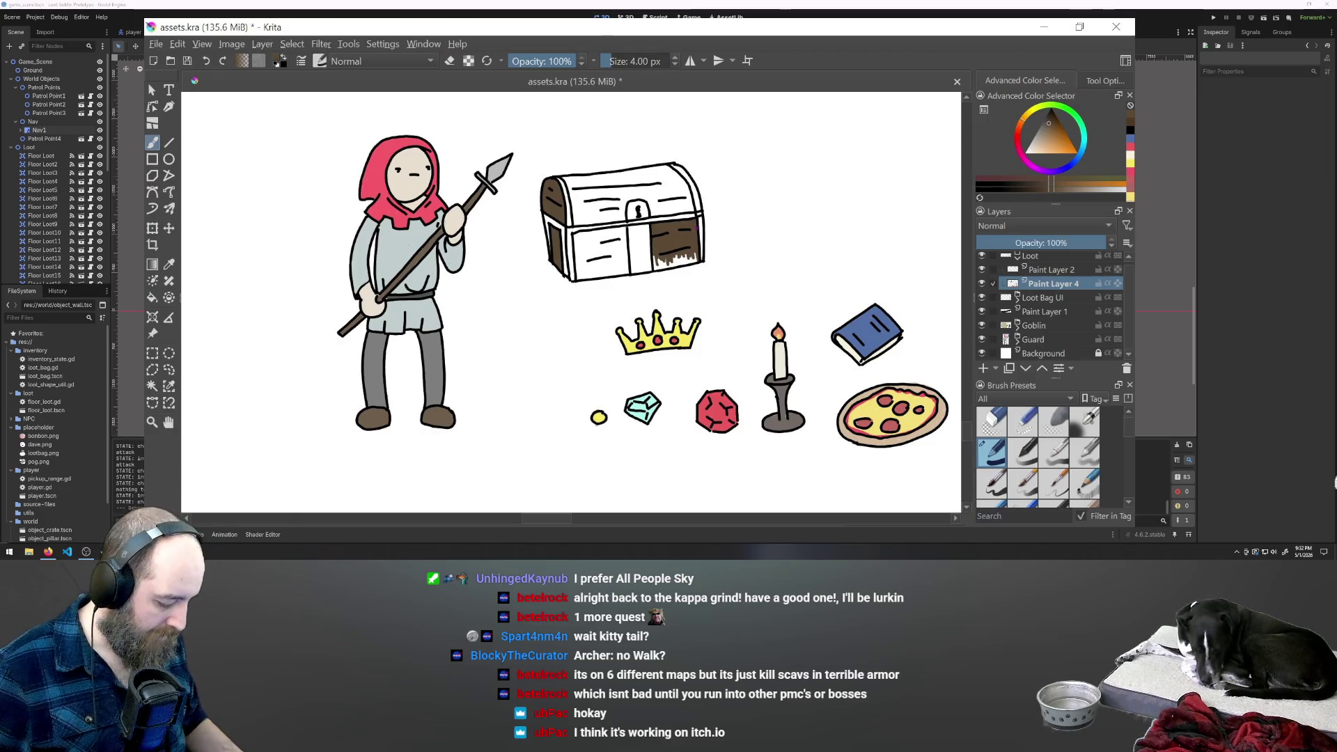
{"action": "mouse_move", "coordinate": [674, 182]}
{"action": "left_mouse_down"}
{"action": "mouse_move", "coordinate": [688, 195]}
{"action": "mouse_move", "coordinate": [667, 167]}
{"action": "mouse_move", "coordinate": [660, 194]}
{"action": "mouse_move", "coordinate": [654, 183]}
{"action": "left_mouse_up"}
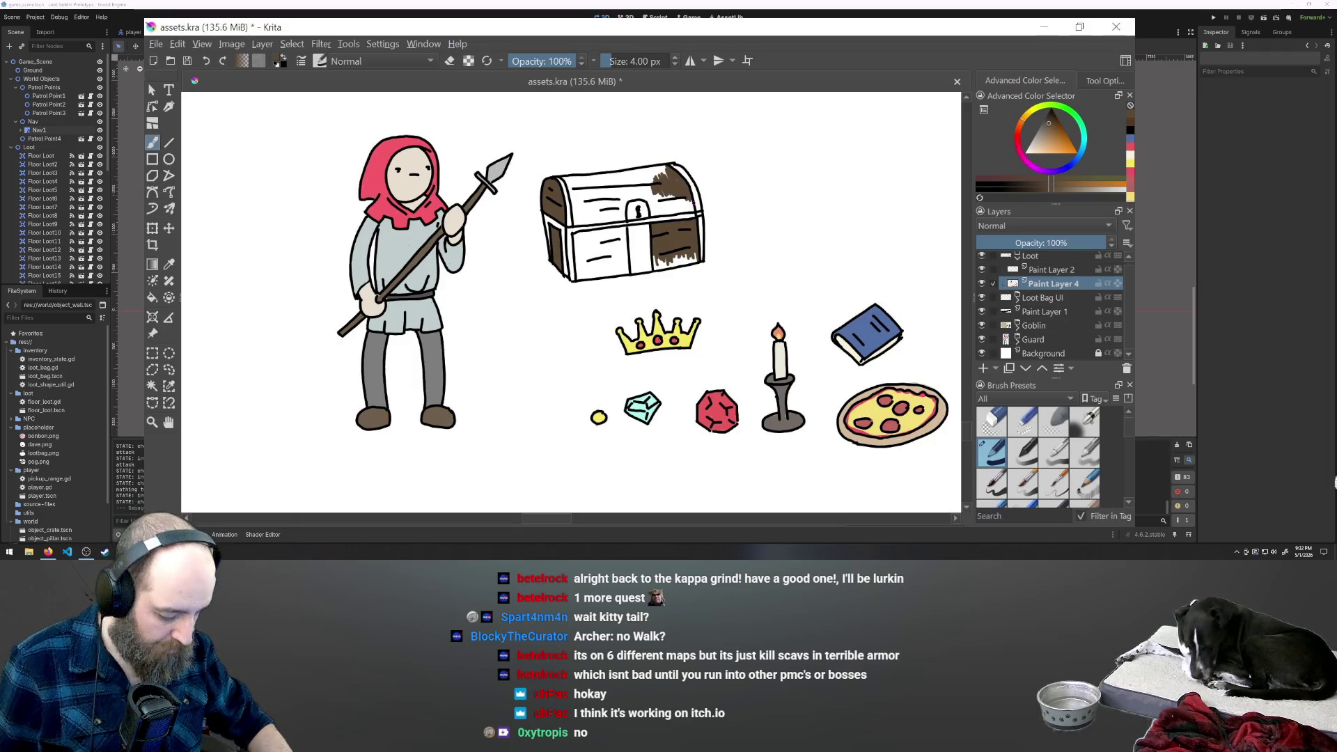
{"action": "mouse_move", "coordinate": [626, 189]}
{"action": "left_mouse_down"}
{"action": "mouse_move", "coordinate": [617, 208]}
{"action": "mouse_move", "coordinate": [586, 206]}
{"action": "left_mouse_up"}
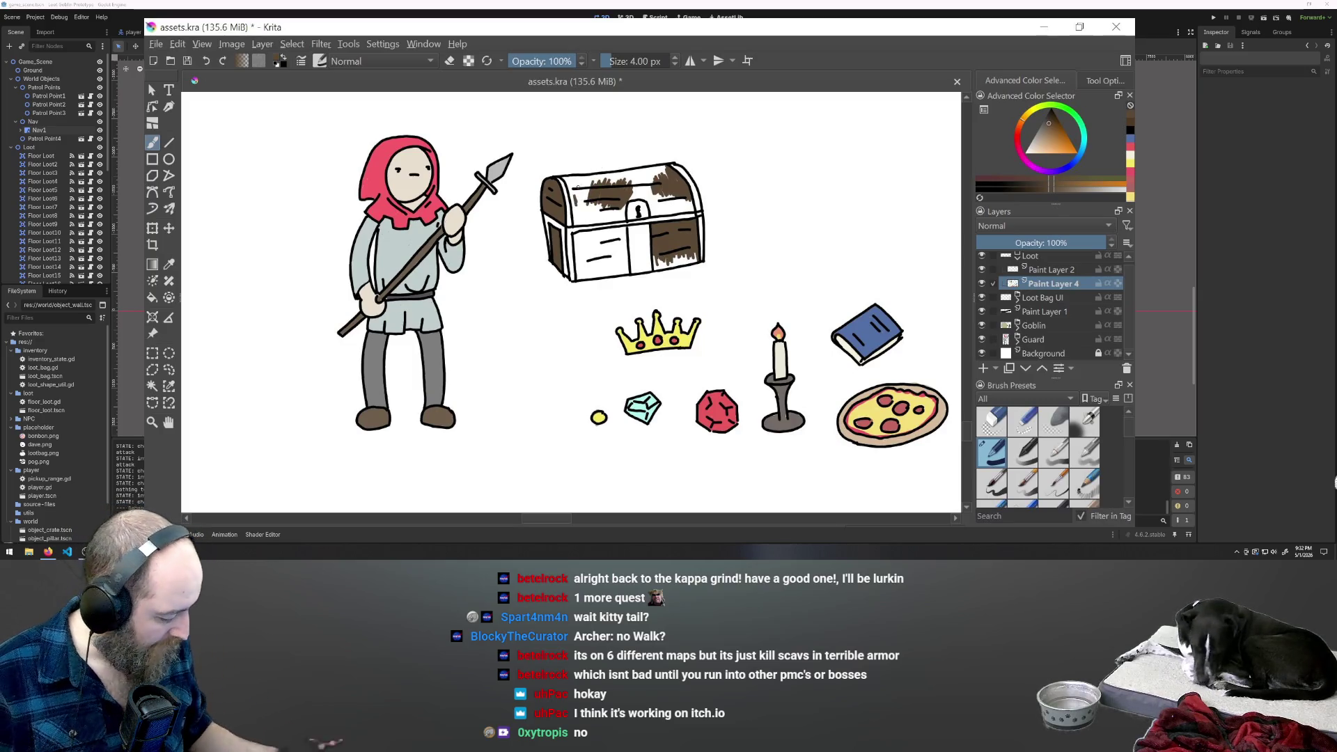
Enlarge the brush and paint brown over the white gaps on the chest's front-left and lower front.
{"action": "left_click", "coordinate": [616, 61]}
{"action": "left_click_drag", "start_coordinate": [615, 61], "coordinate": [626, 61]}
{"action": "mouse_move", "coordinate": [589, 240]}
{"action": "left_mouse_down"}
{"action": "mouse_move", "coordinate": [586, 261]}
{"action": "mouse_move", "coordinate": [603, 271]}
{"action": "mouse_move", "coordinate": [617, 237]}
{"action": "left_mouse_up"}
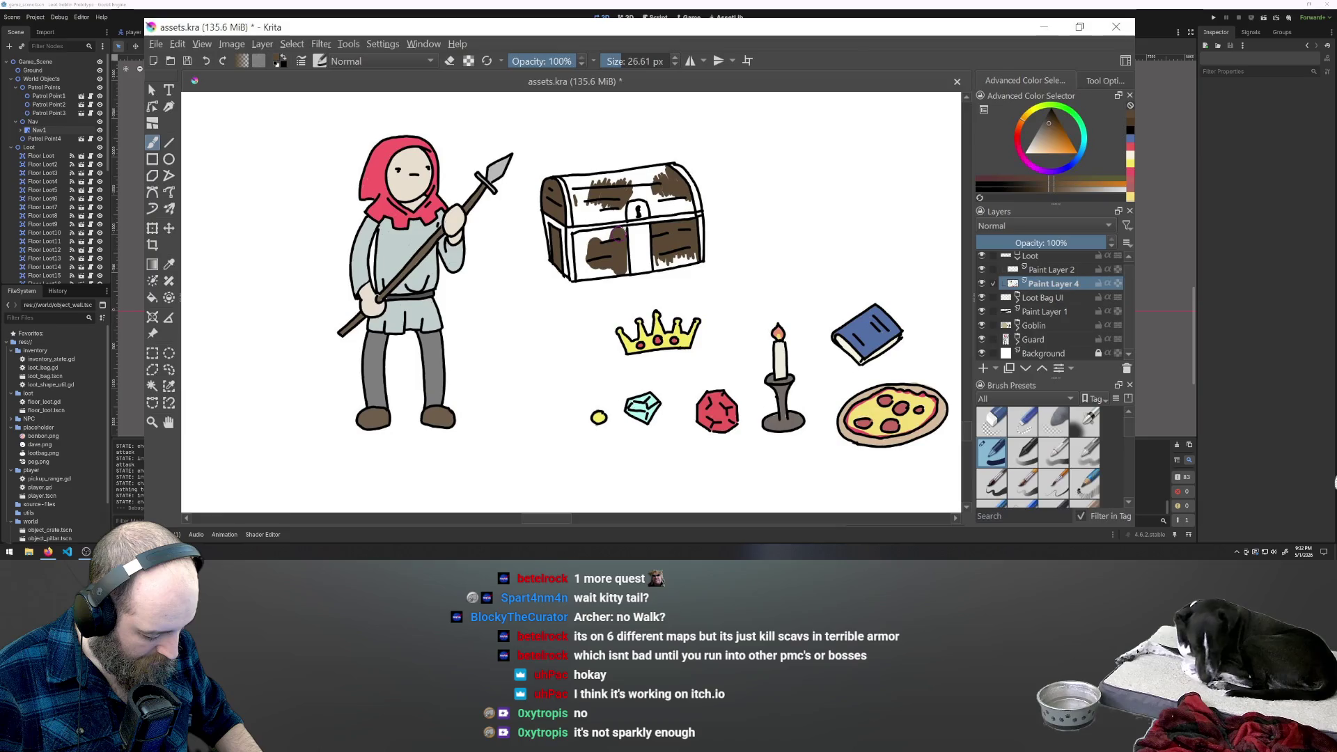
{"action": "mouse_move", "coordinate": [618, 266]}
{"action": "left_mouse_down"}
{"action": "mouse_move", "coordinate": [583, 270]}
{"action": "mouse_move", "coordinate": [583, 241]}
{"action": "mouse_move", "coordinate": [604, 235]}
{"action": "mouse_move", "coordinate": [575, 187]}
{"action": "mouse_move", "coordinate": [662, 174]}
{"action": "mouse_move", "coordinate": [600, 179]}
{"action": "mouse_move", "coordinate": [686, 206]}
{"action": "mouse_move", "coordinate": [631, 196]}
{"action": "left_mouse_up"}
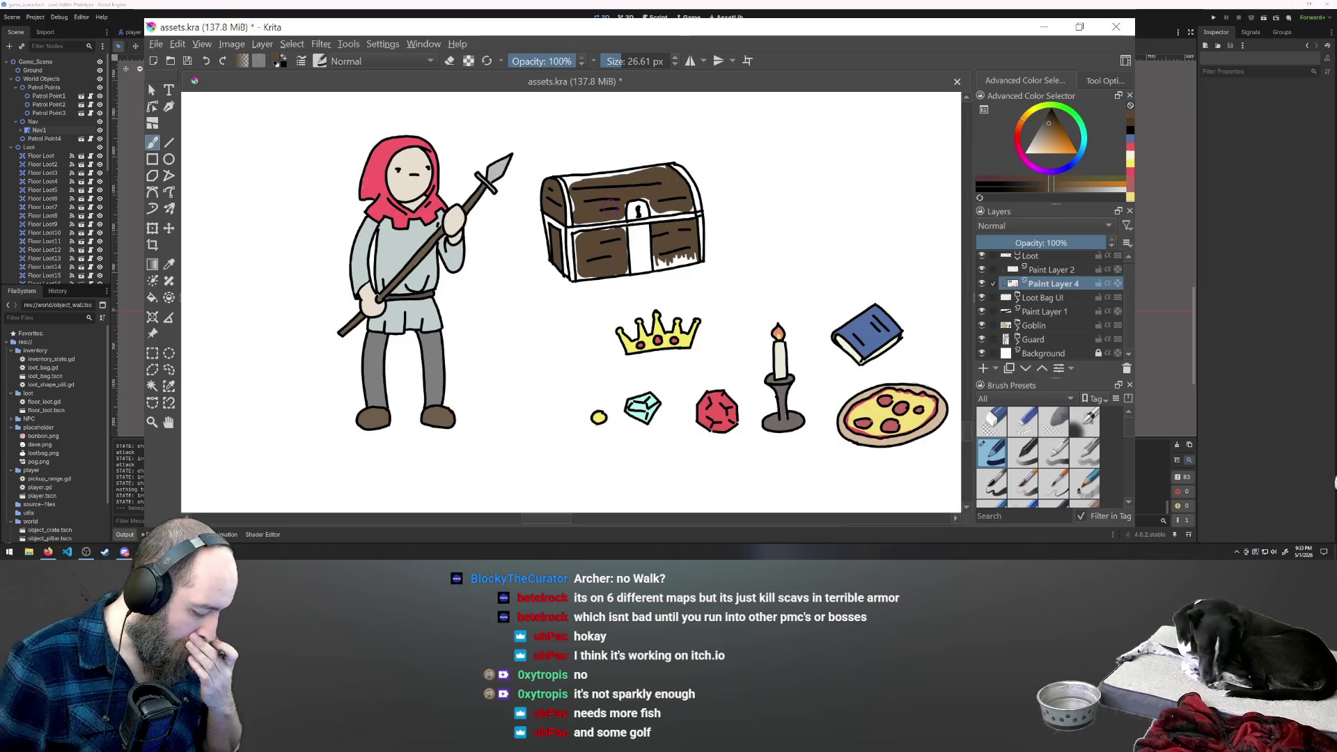
{"action": "mouse_move", "coordinate": [674, 256]}
{"action": "left_mouse_down"}
{"action": "mouse_move", "coordinate": [696, 262]}
{"action": "mouse_move", "coordinate": [665, 259]}
{"action": "left_mouse_up"}
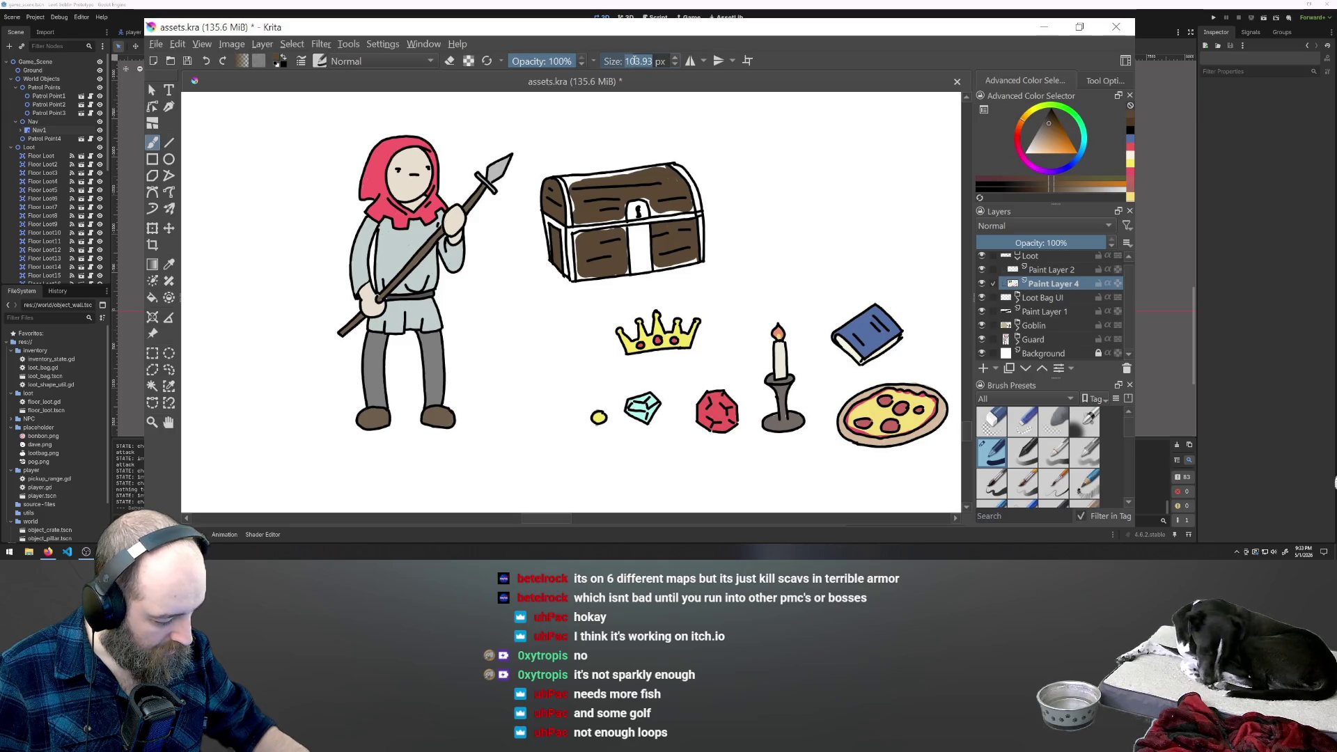
Set the brush size to 6 px and fill the gap on the lid's top-left edge with brown.
{"action": "type", "text": "6"}
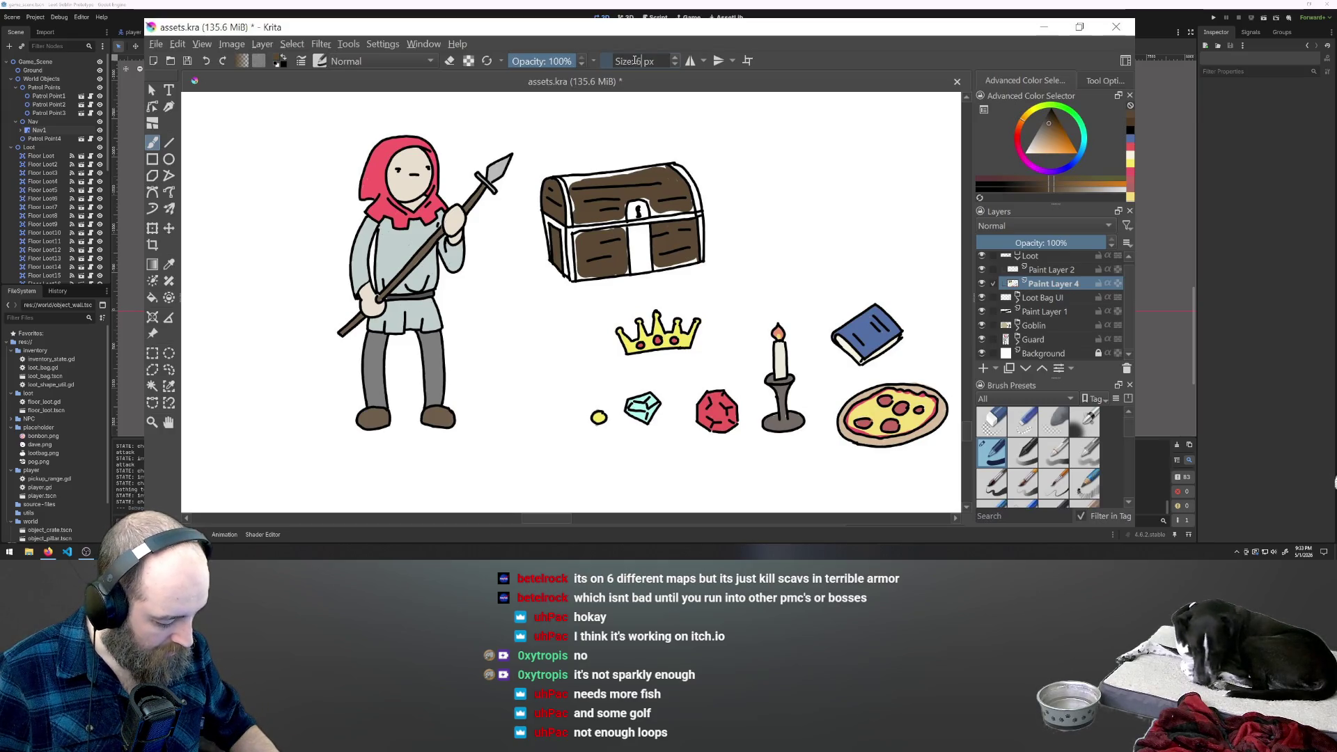
{"action": "key", "text": "Return"}
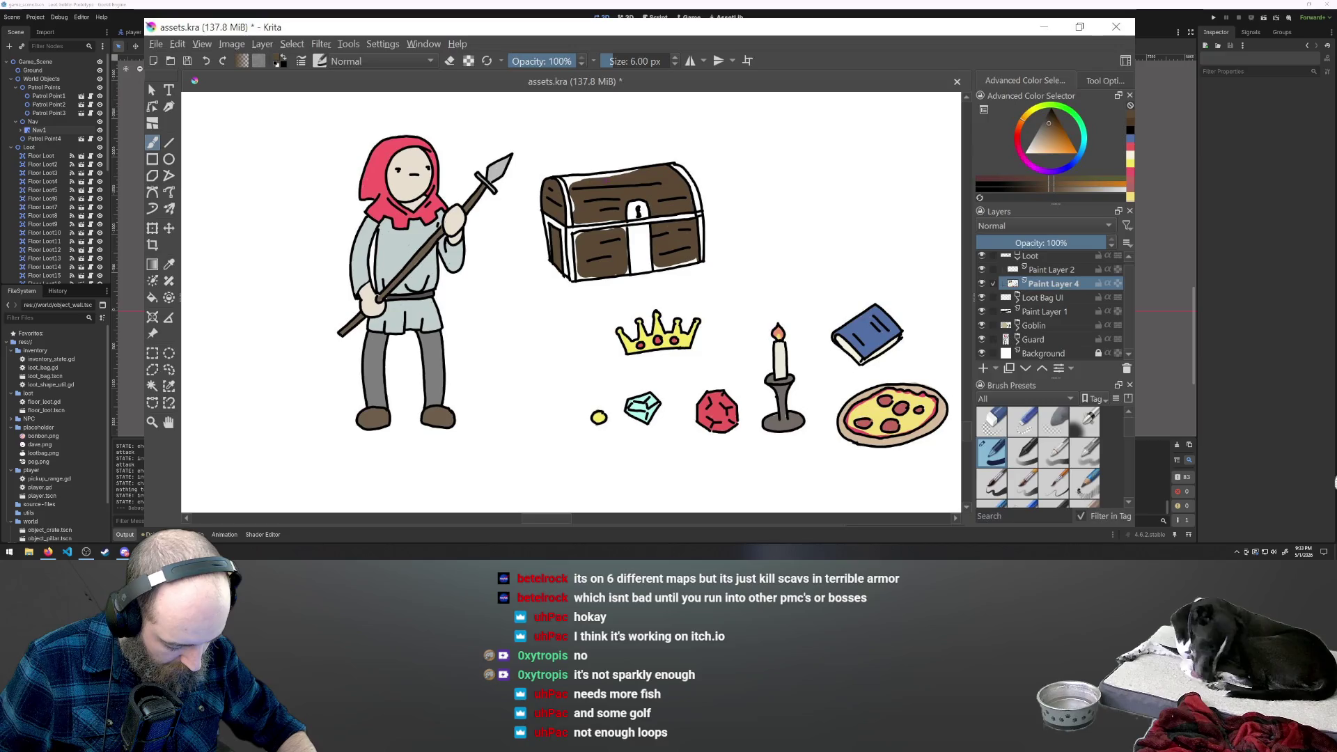
{"action": "mouse_move", "coordinate": [578, 176]}
{"action": "left_mouse_down"}
{"action": "mouse_move", "coordinate": [596, 180]}
{"action": "mouse_move", "coordinate": [565, 183]}
{"action": "left_mouse_up"}
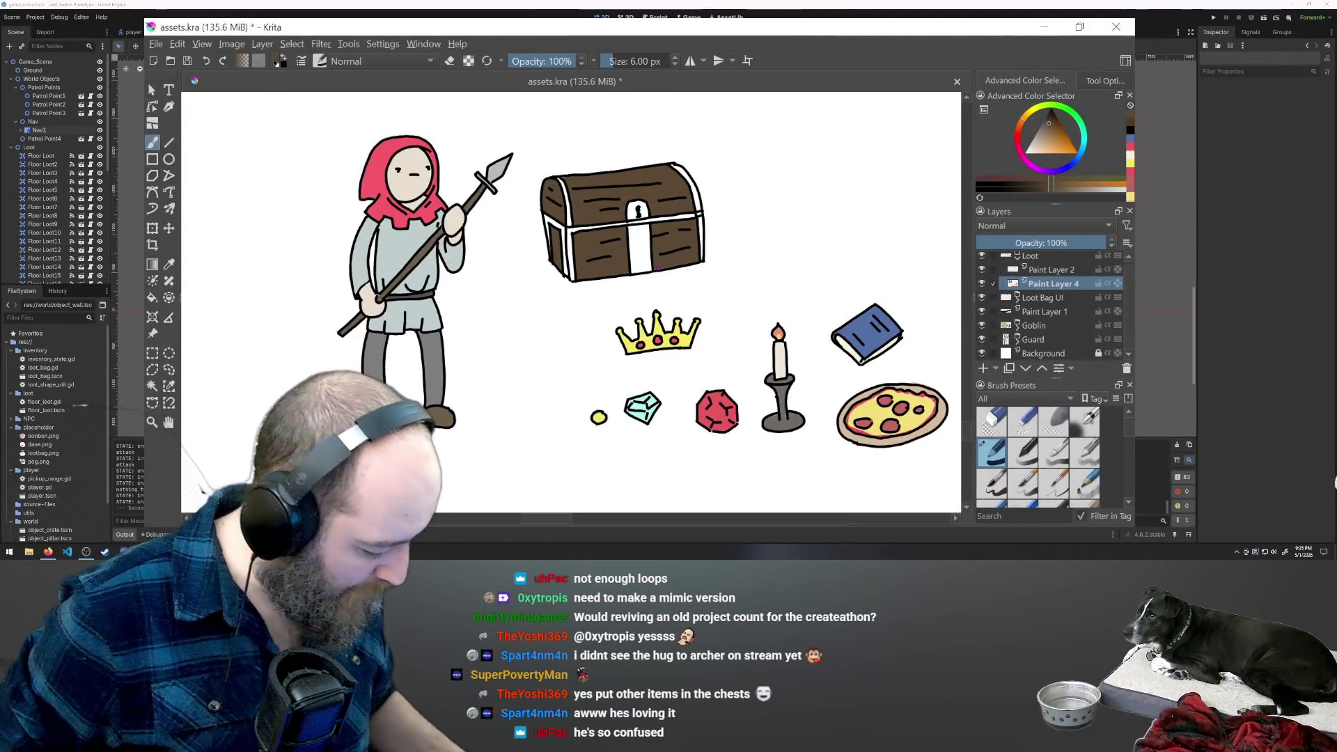
Sample the crown's yellow and paint the chest's keyhole plate, front strap, right lid trim and left strip.
{"action": "key", "text": "p"}
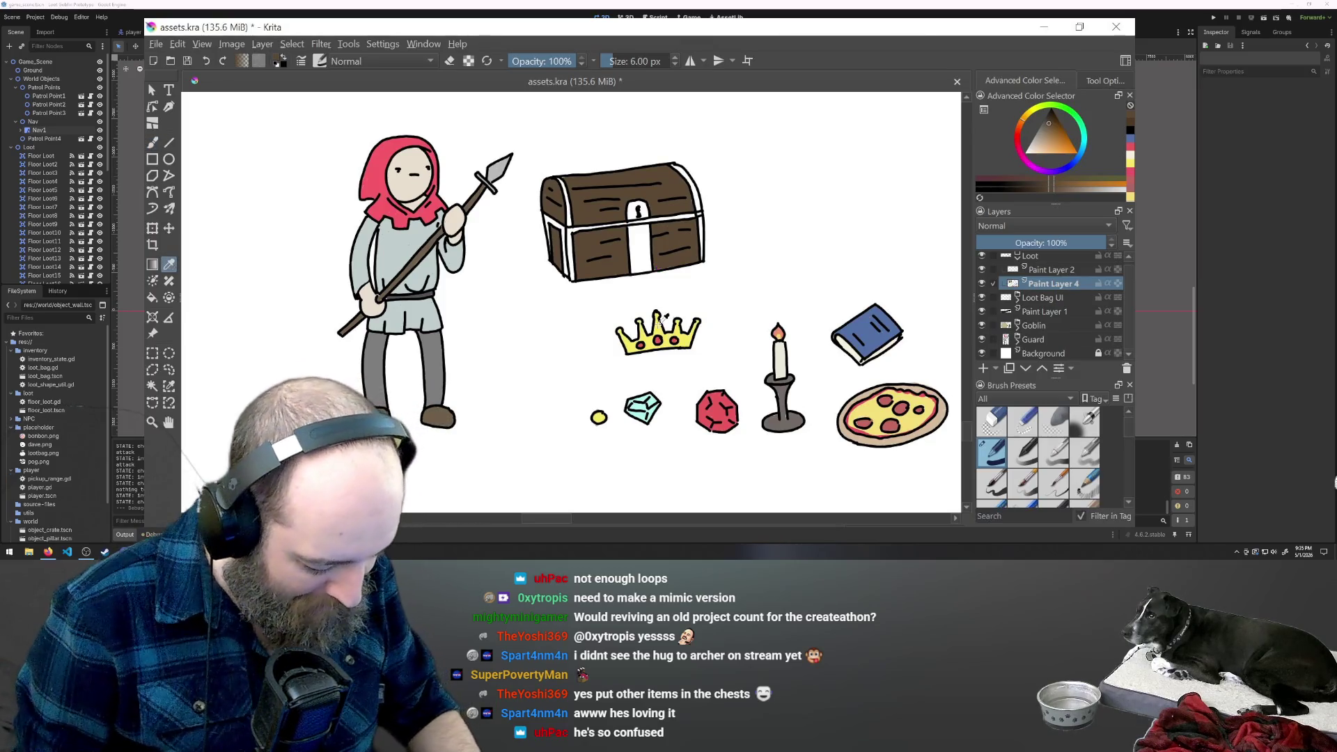
{"action": "left_click", "coordinate": [658, 326]}
{"action": "left_click", "coordinate": [152, 142]}
{"action": "left_click_drag", "start_coordinate": [641, 222], "coordinate": [645, 257]}
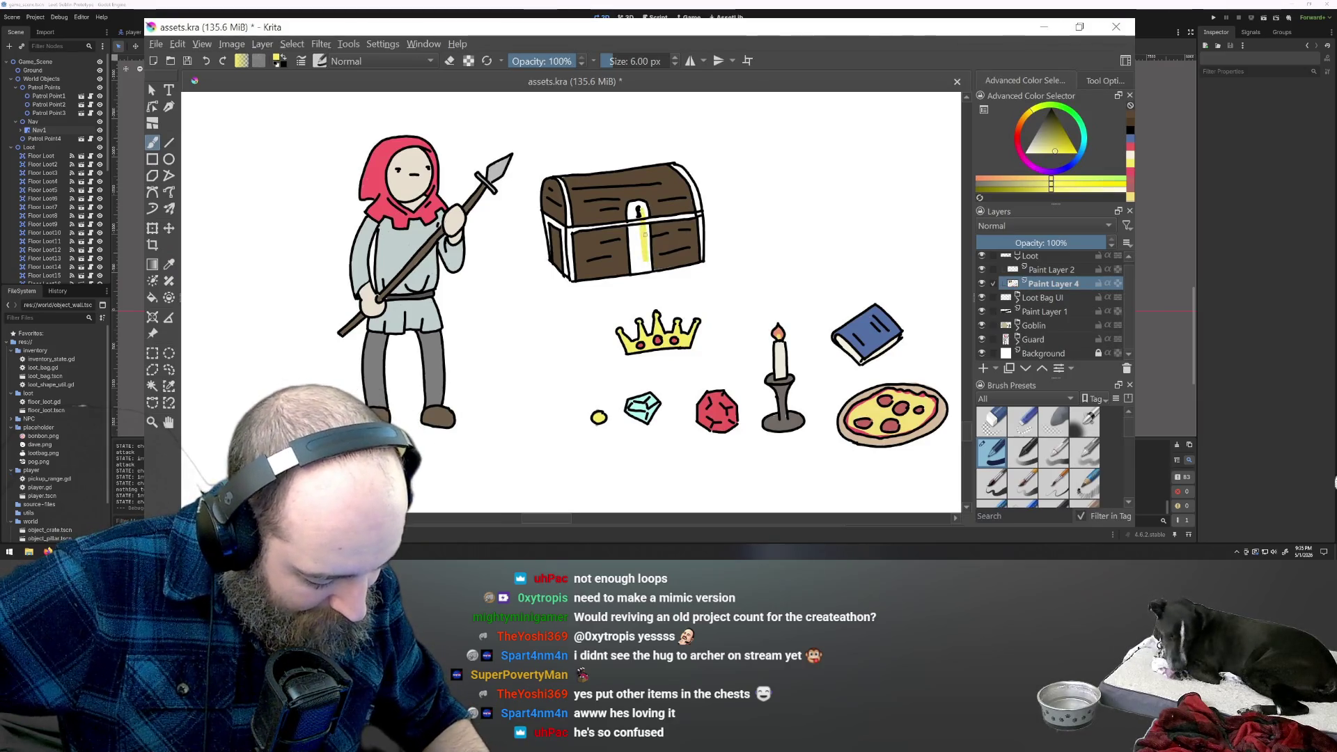
{"action": "left_click_drag", "start_coordinate": [644, 209], "coordinate": [631, 231]}
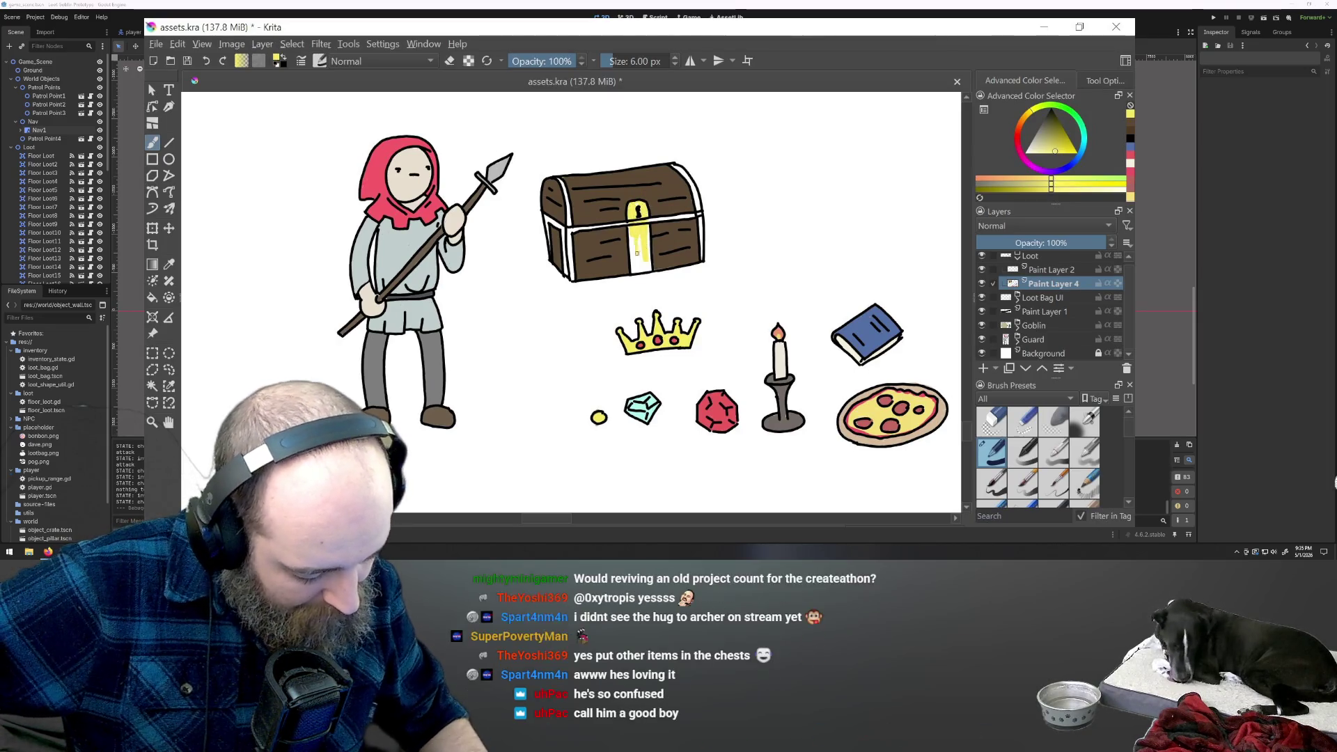
{"action": "left_click_drag", "start_coordinate": [632, 257], "coordinate": [632, 273]}
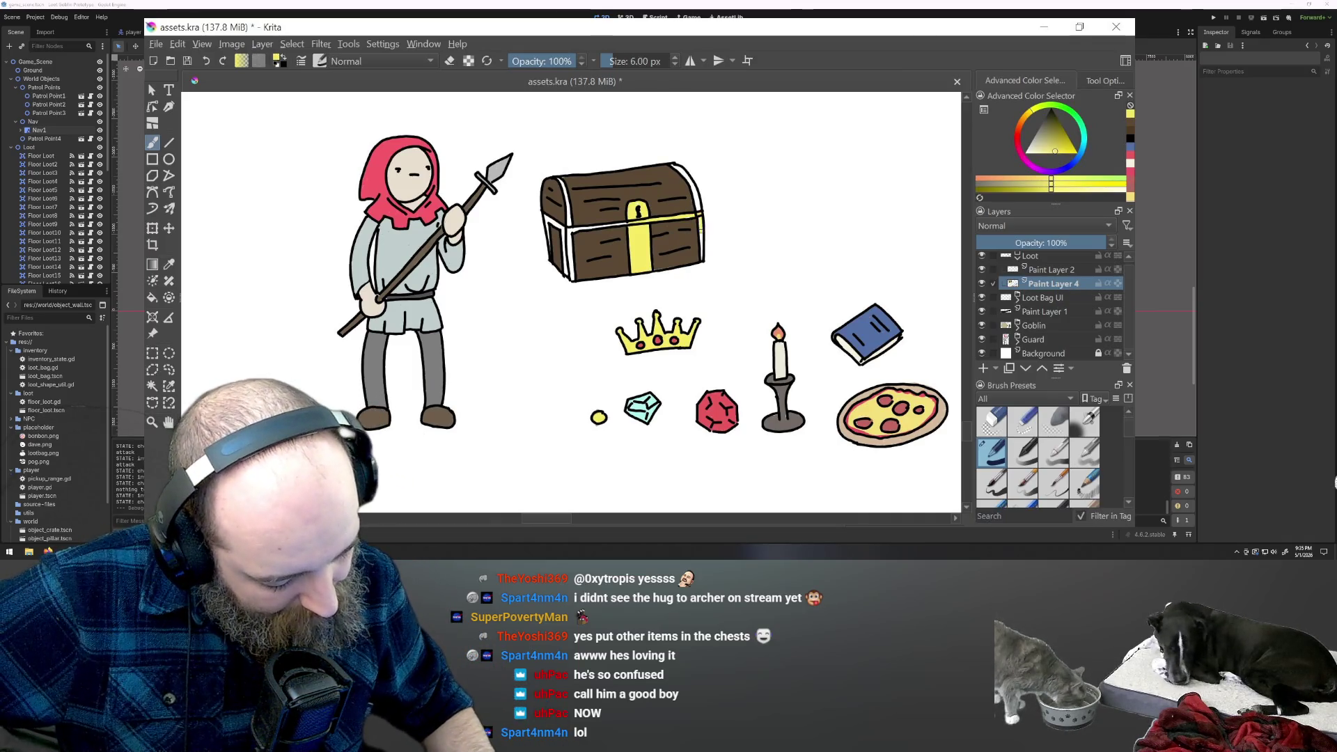
{"action": "left_click_drag", "start_coordinate": [699, 209], "coordinate": [675, 167]}
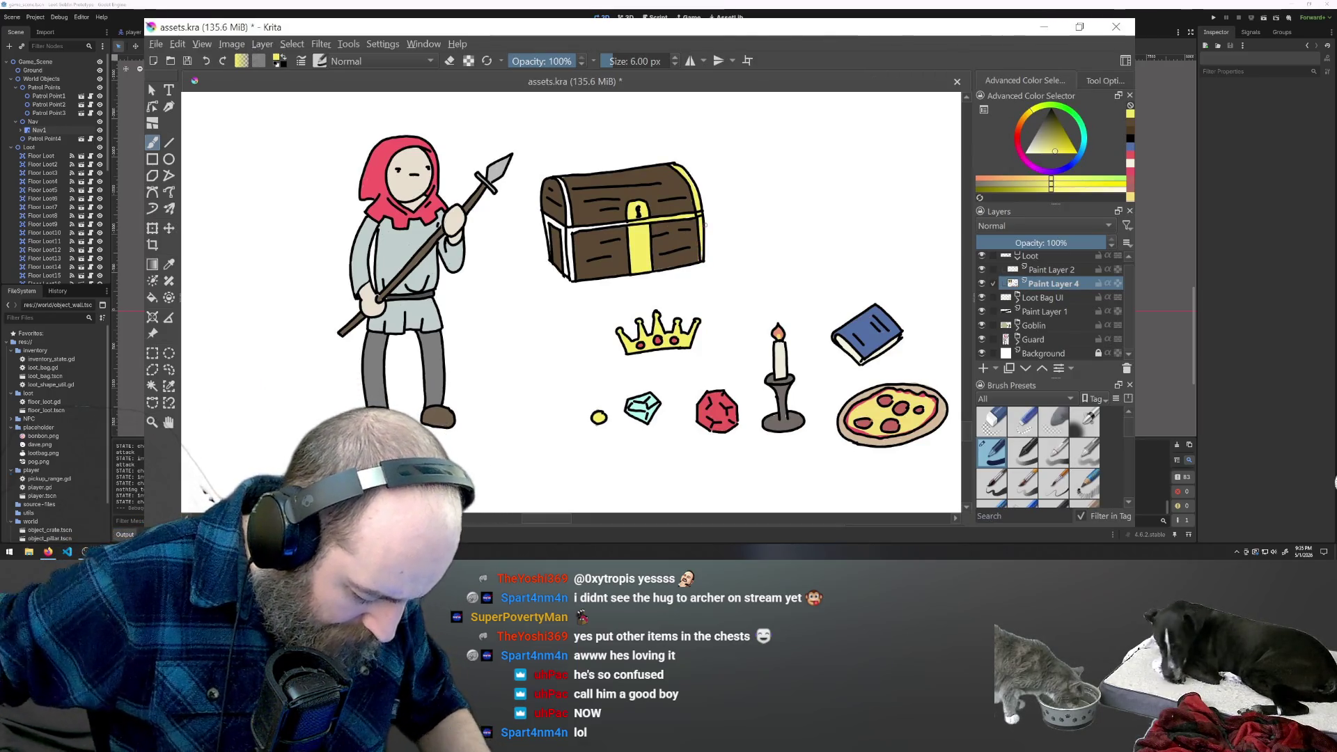
{"action": "left_click_drag", "start_coordinate": [566, 240], "coordinate": [567, 261]}
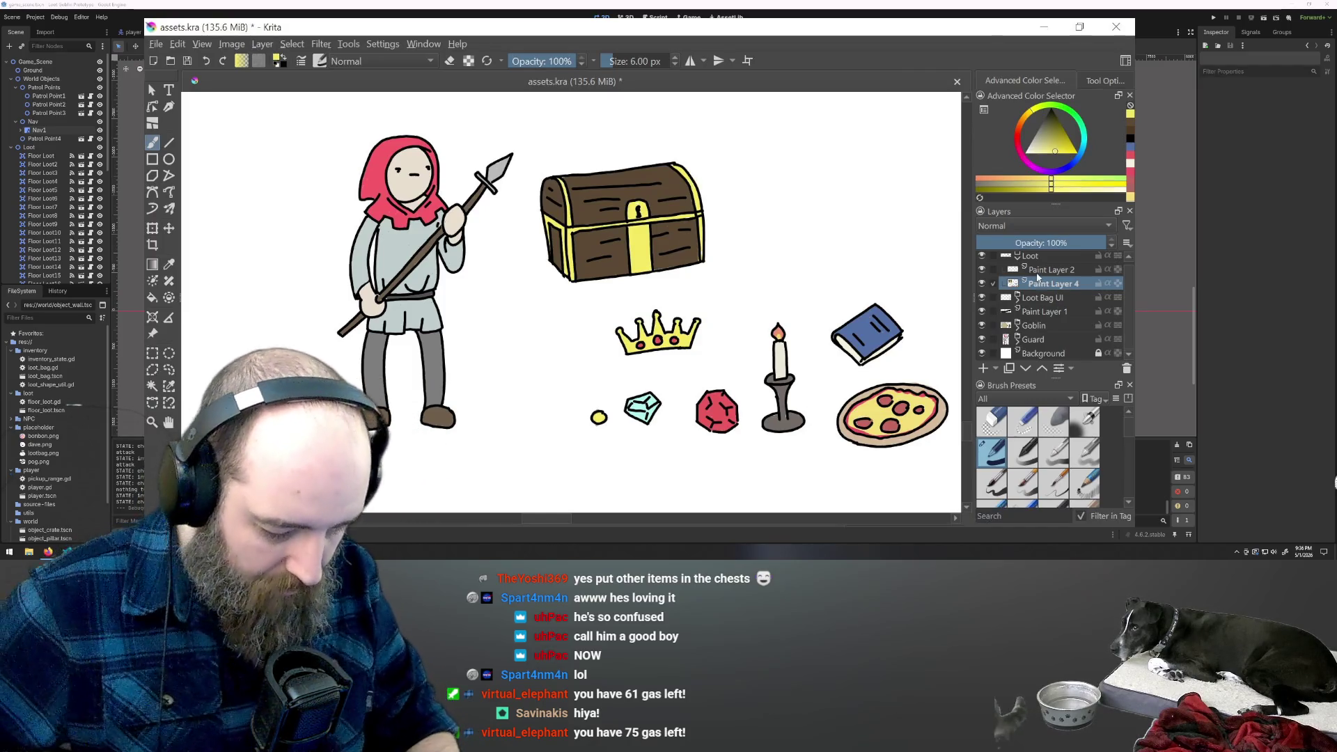
Add Paint Layer 2 to the layer selection and rectangle-select the treasure chest.
{"action": "left_click", "coordinate": [1034, 272], "text": "ctrl"}
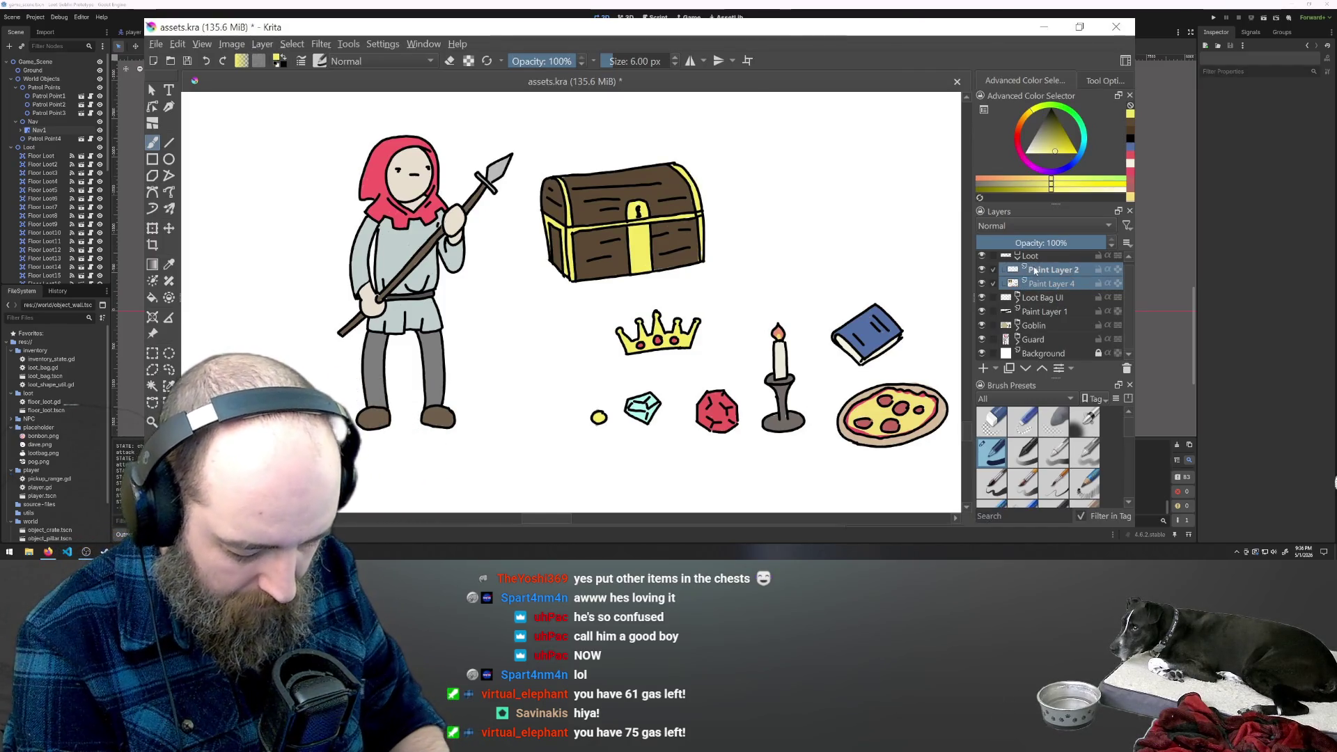
{"action": "left_click", "coordinate": [152, 353]}
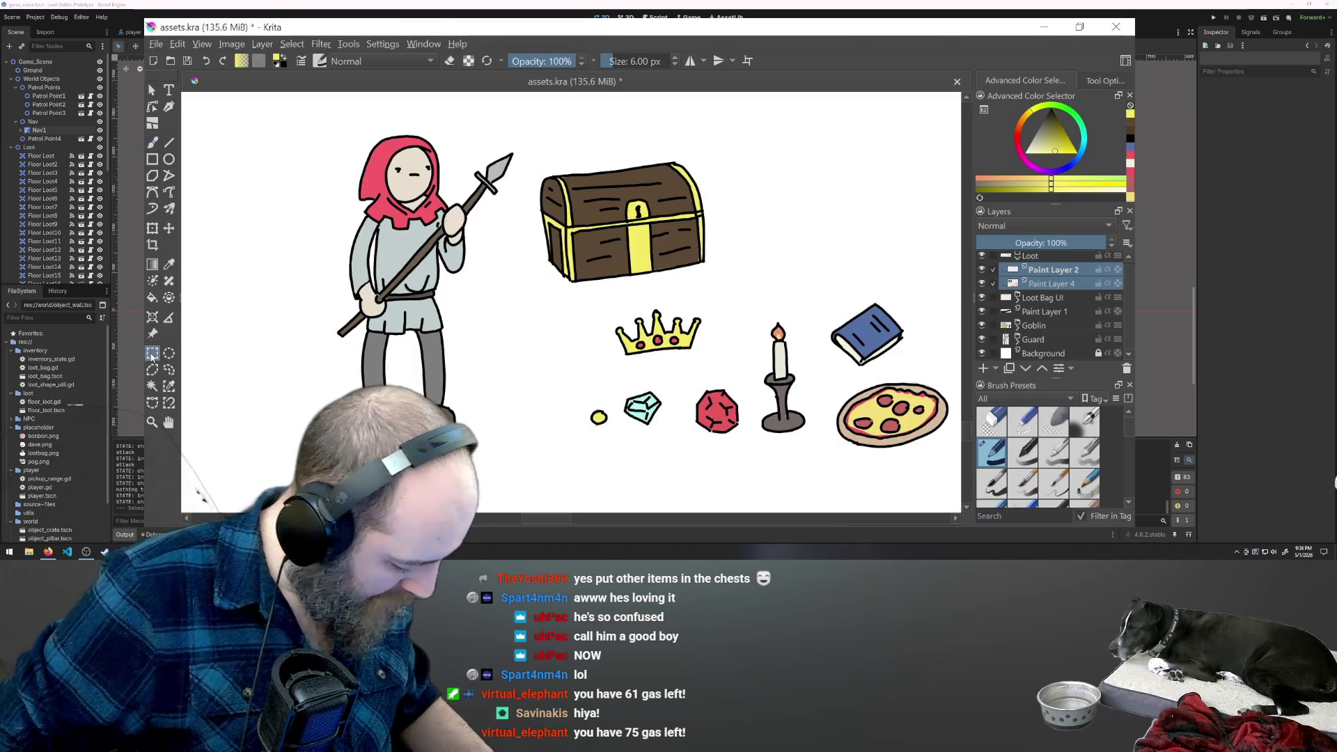
{"action": "mouse_move", "coordinate": [510, 296]}
{"action": "left_mouse_down"}
{"action": "mouse_move", "coordinate": [739, 171]}
{"action": "mouse_move", "coordinate": [747, 153]}
{"action": "left_mouse_up"}
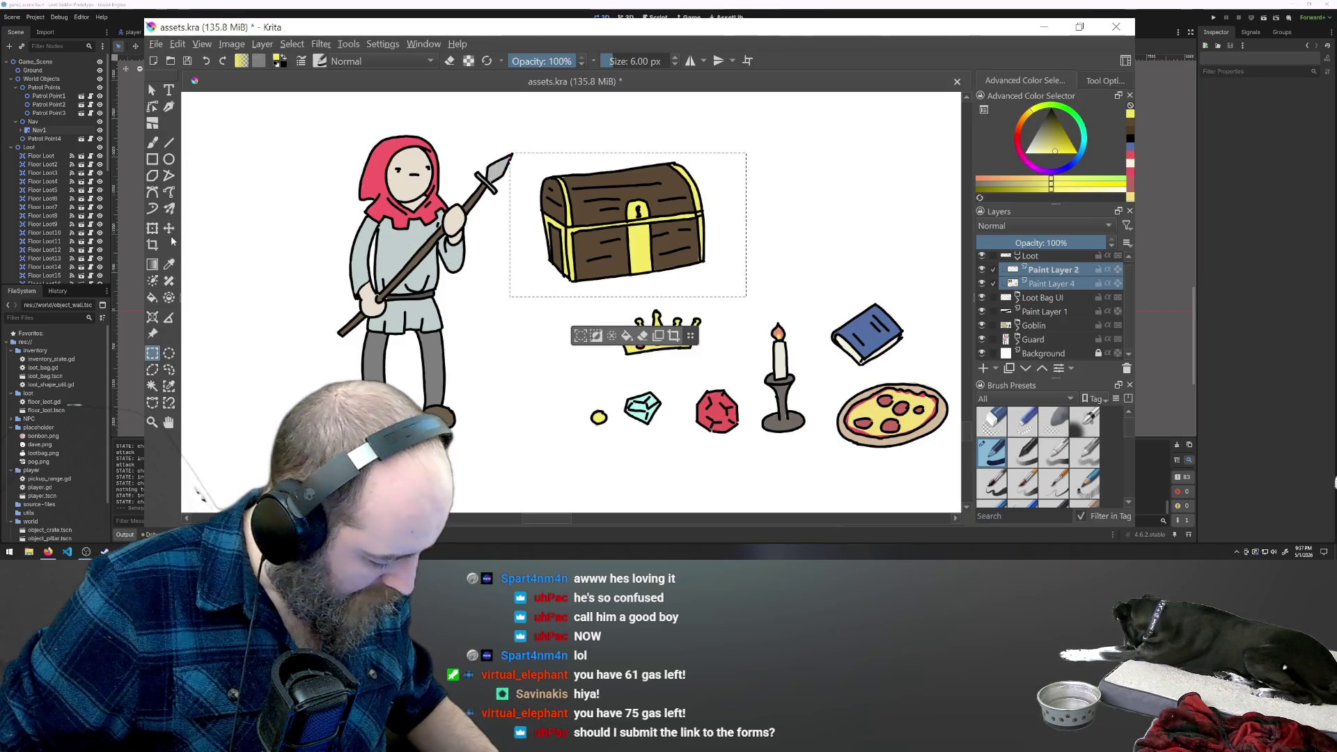
{"action": "left_click_drag", "start_coordinate": [586, 240], "coordinate": [633, 240]}
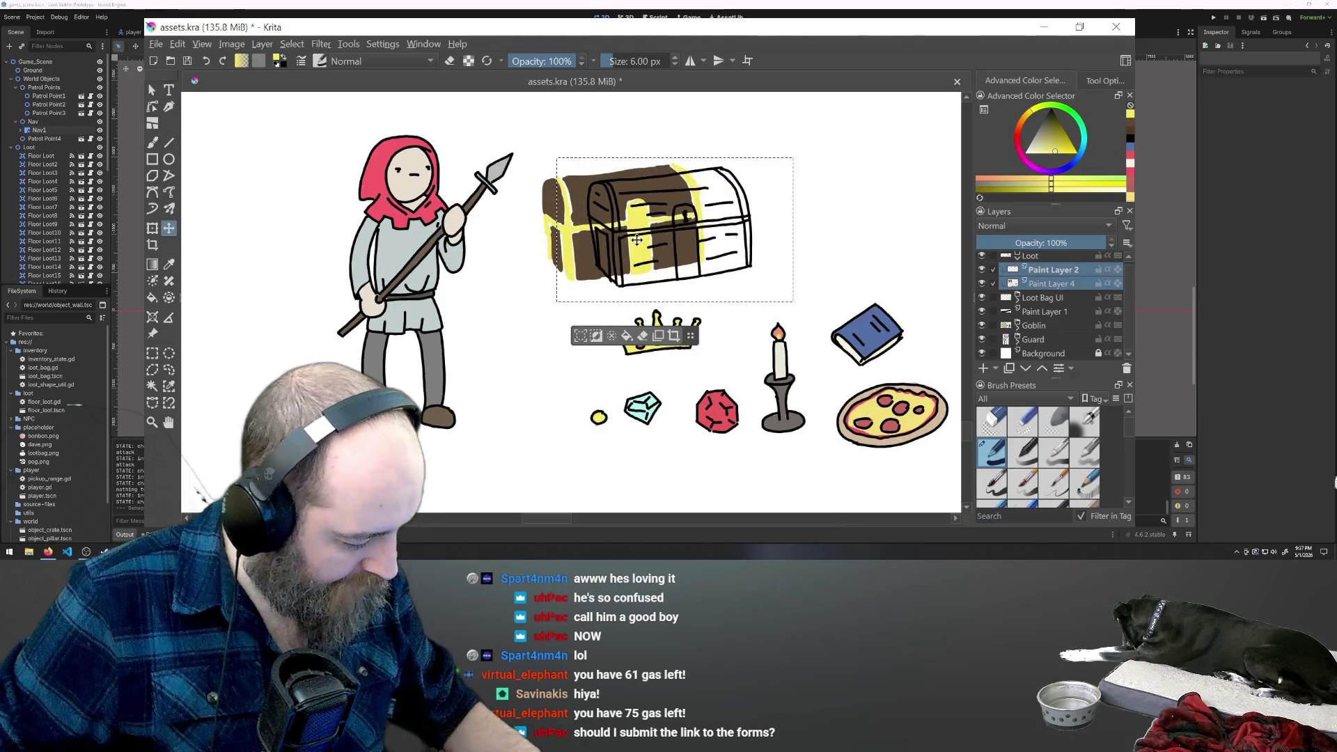
{"action": "key", "text": "ctrl+z"}
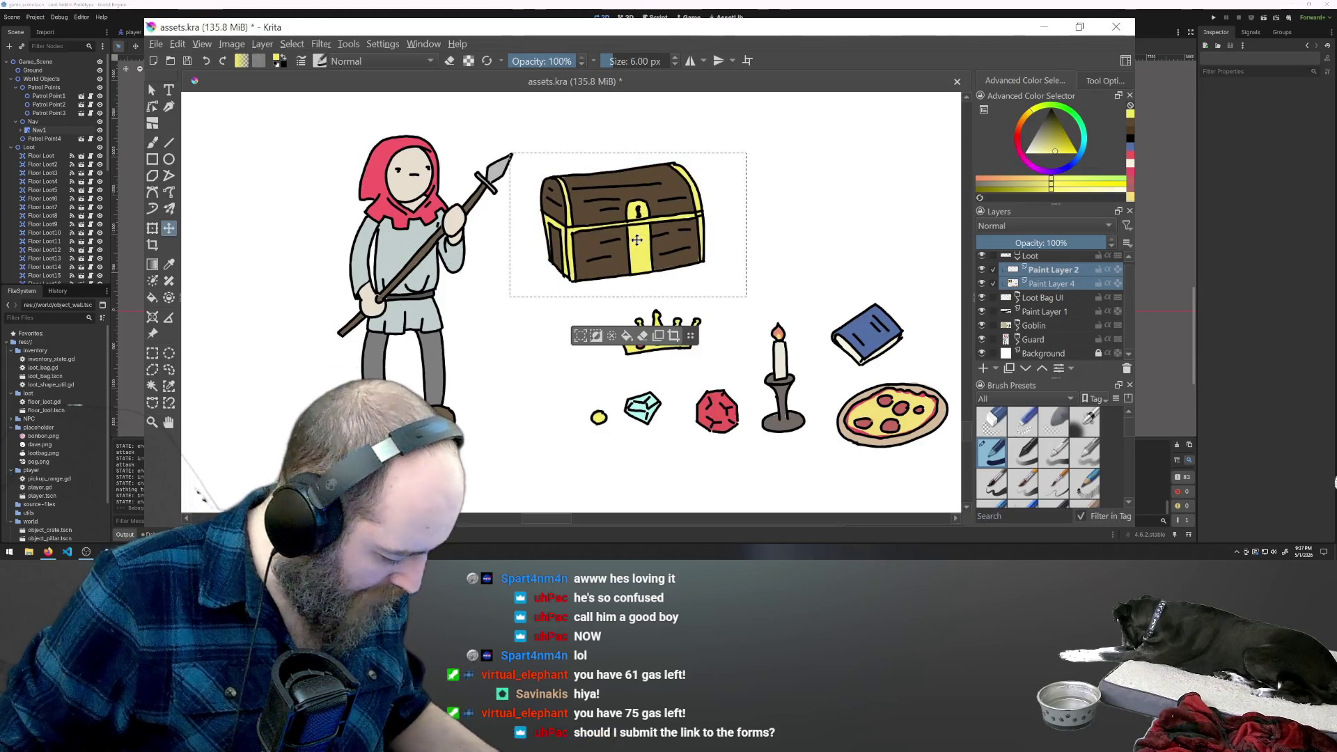
Transform the chest further right, reset the colour to black, and keep only Paint Layer 2 active.
{"action": "left_click", "coordinate": [152, 228]}
{"action": "left_click_drag", "start_coordinate": [570, 215], "coordinate": [715, 220]}
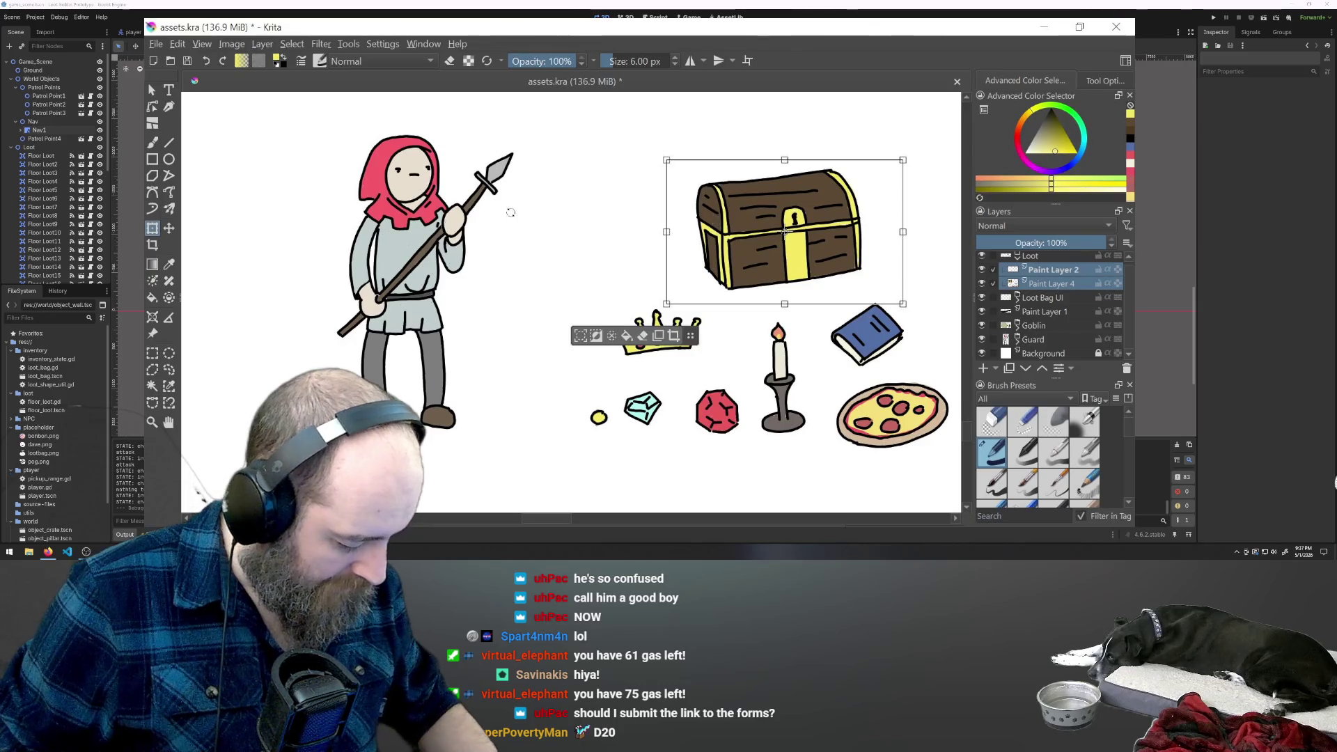
{"action": "left_click", "coordinate": [150, 144]}
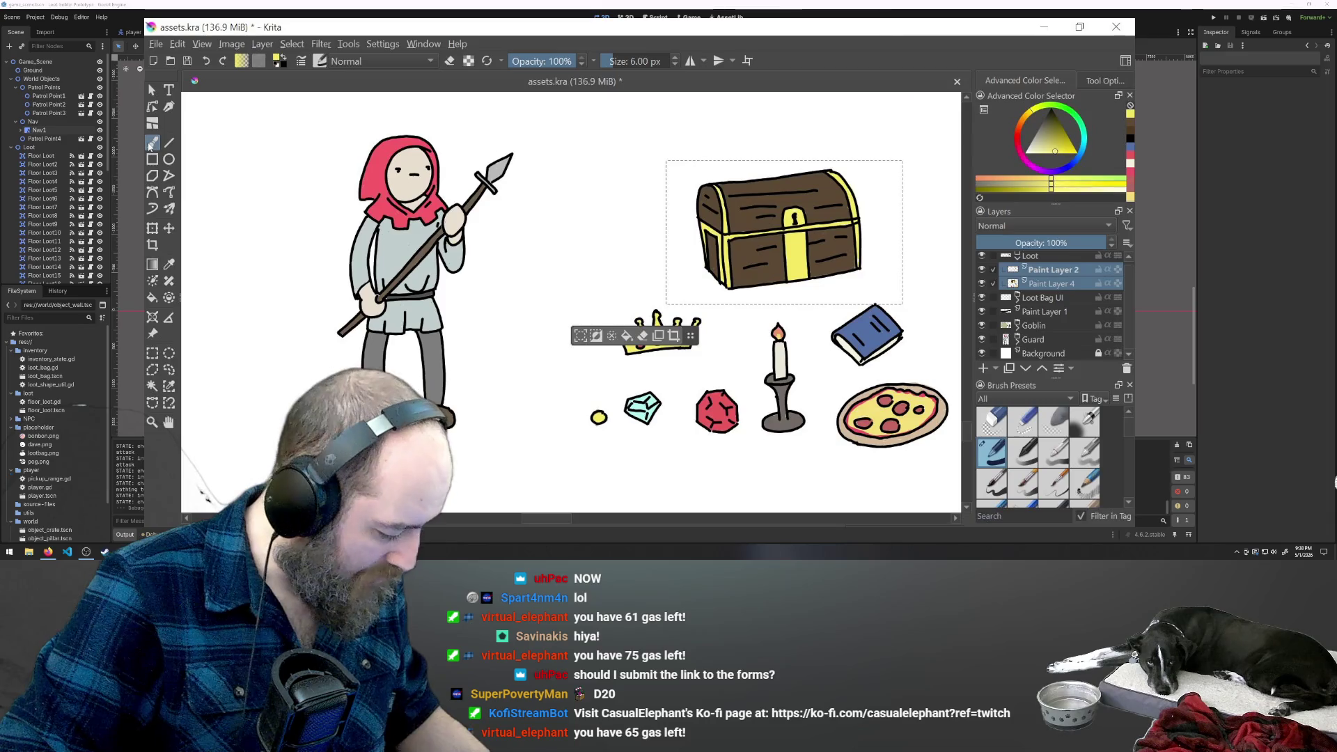
{"action": "key", "text": "d"}
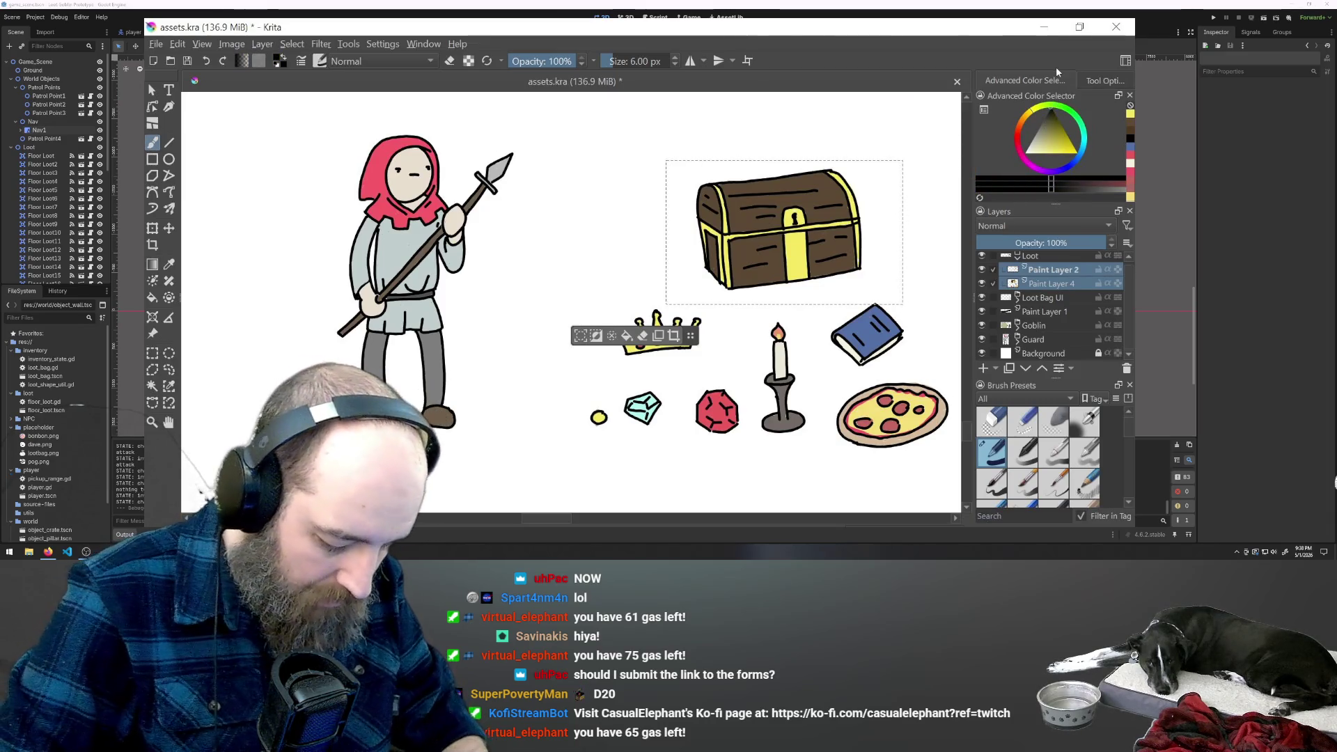
{"action": "left_click", "coordinate": [1036, 274]}
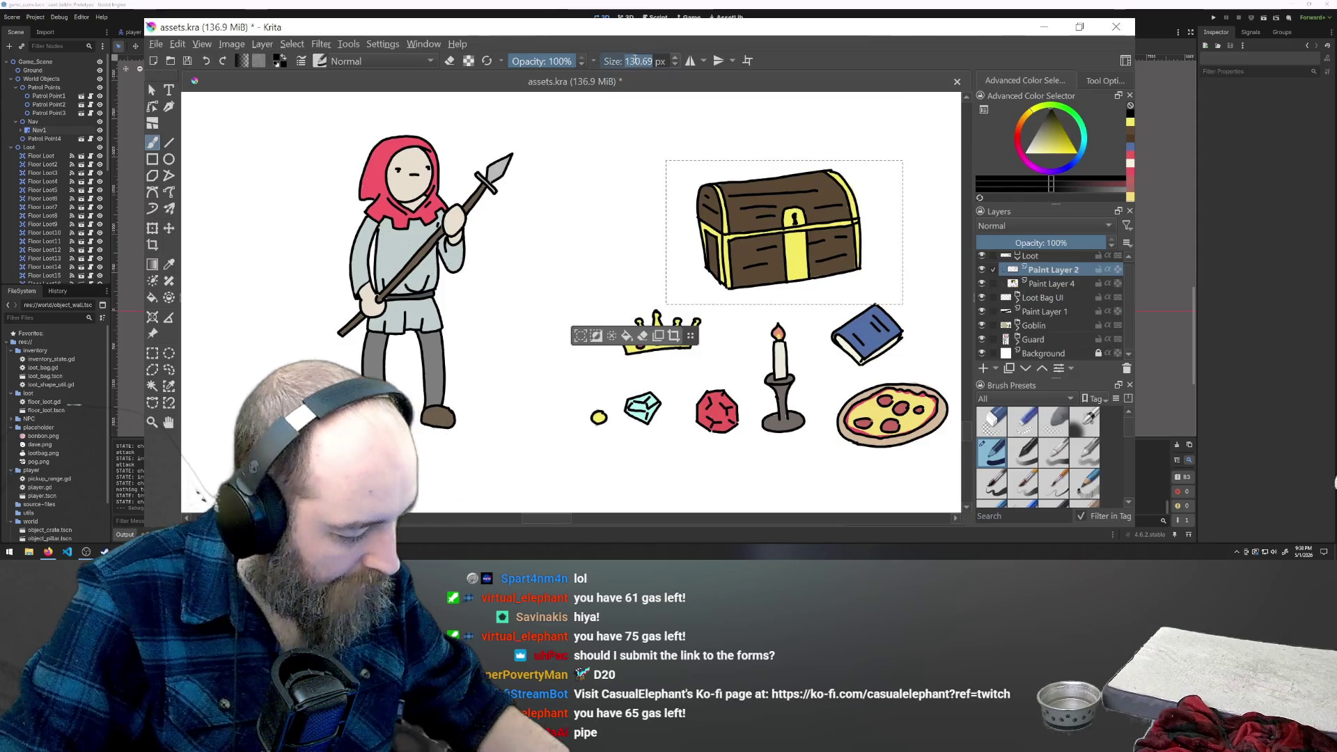
Set the brush size to 4 px and switch to the rectangle selection tool.
{"action": "type", "text": "100"}
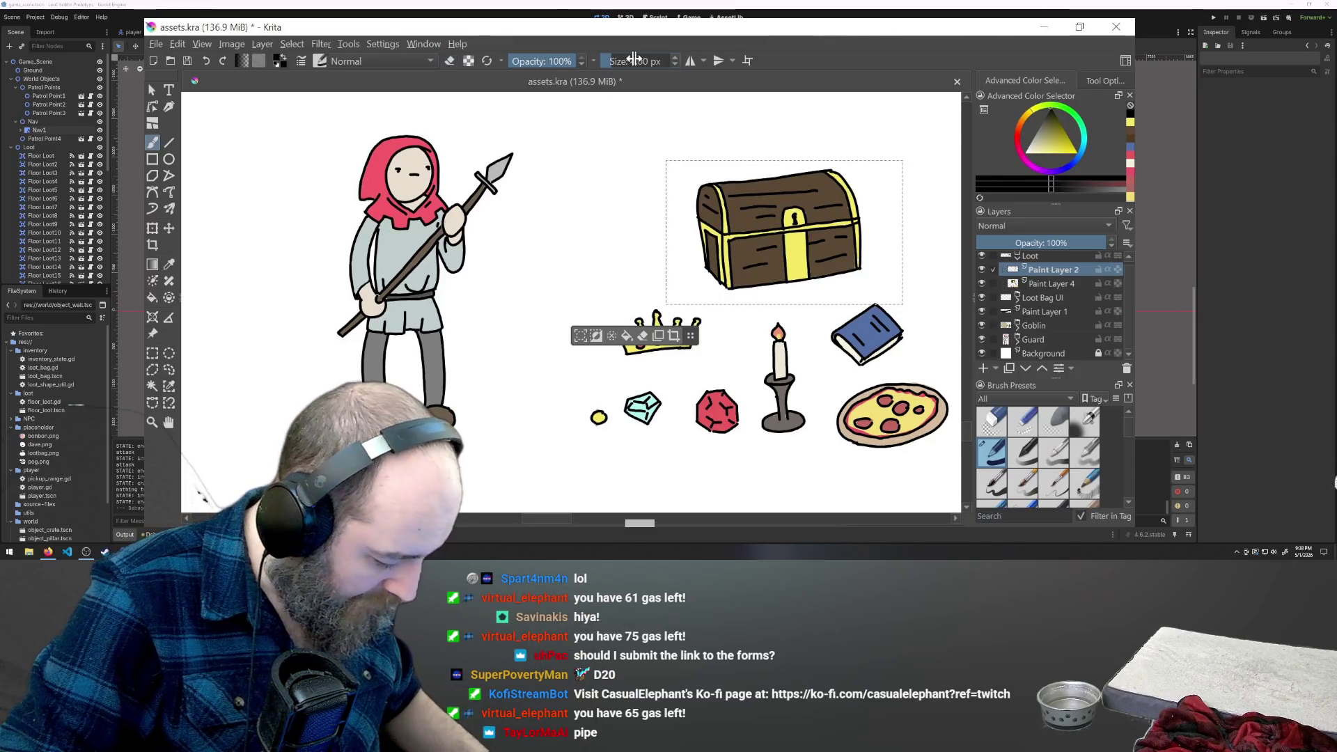
{"action": "left_click", "coordinate": [153, 353]}
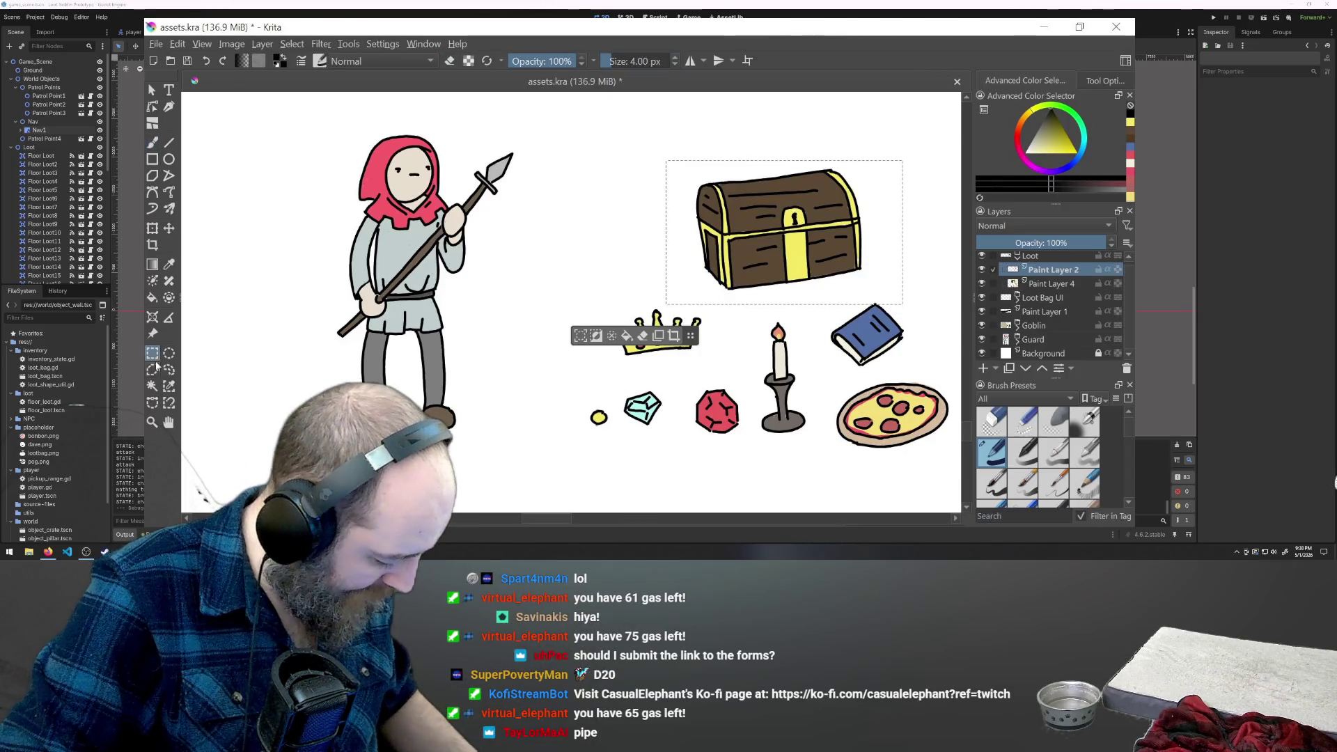
Clear the chest selection and draw the candle's wick and dish beside the spear tip, undoing stray strokes.
{"action": "left_click", "coordinate": [186, 136]}
{"action": "left_click", "coordinate": [153, 144]}
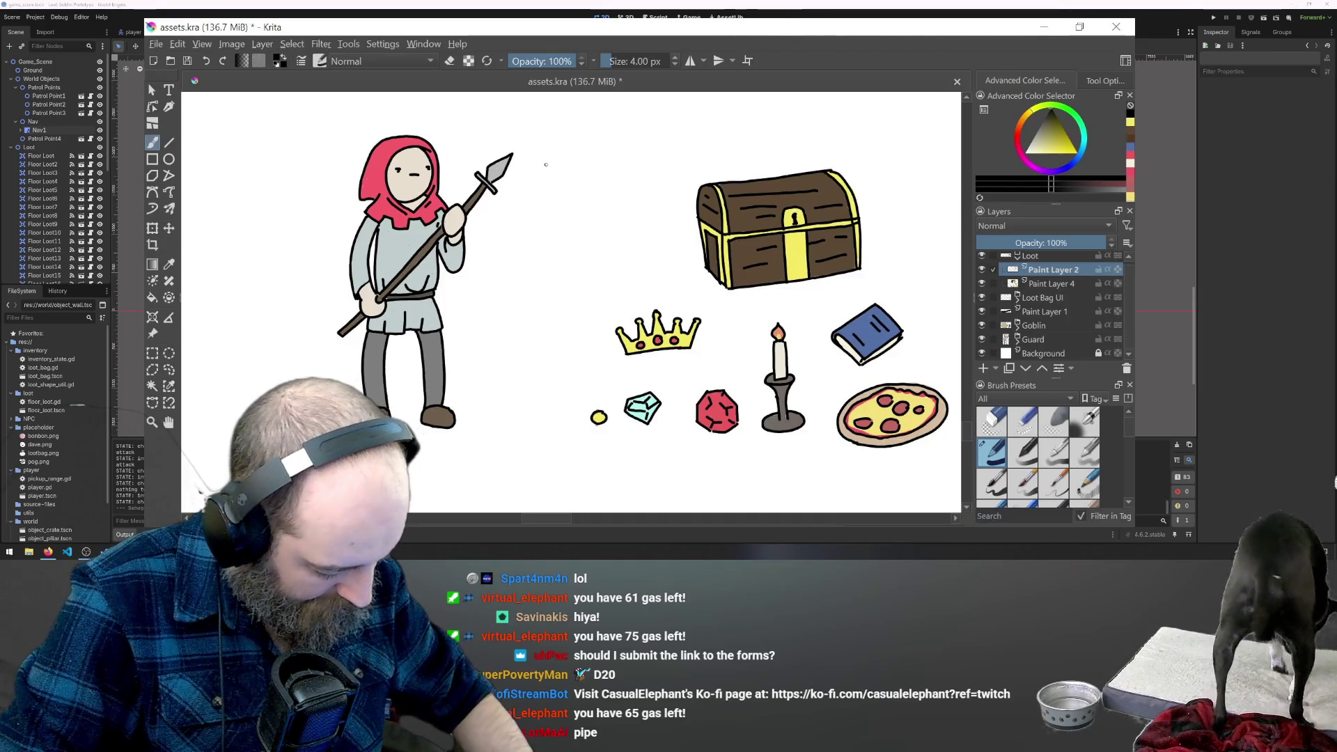
{"action": "mouse_move", "coordinate": [547, 178]}
{"action": "left_mouse_down"}
{"action": "mouse_move", "coordinate": [546, 154]}
{"action": "mouse_move", "coordinate": [547, 185]}
{"action": "left_mouse_up"}
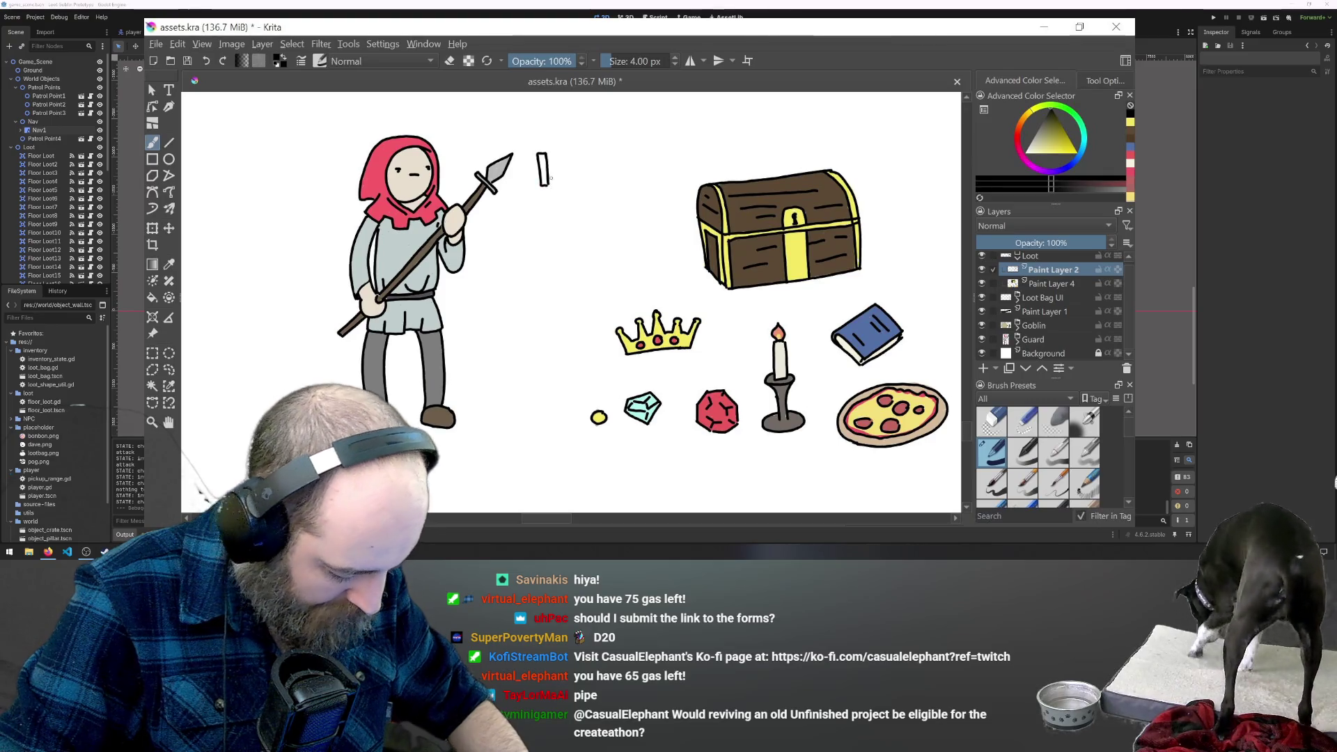
{"action": "key", "text": "Delete"}
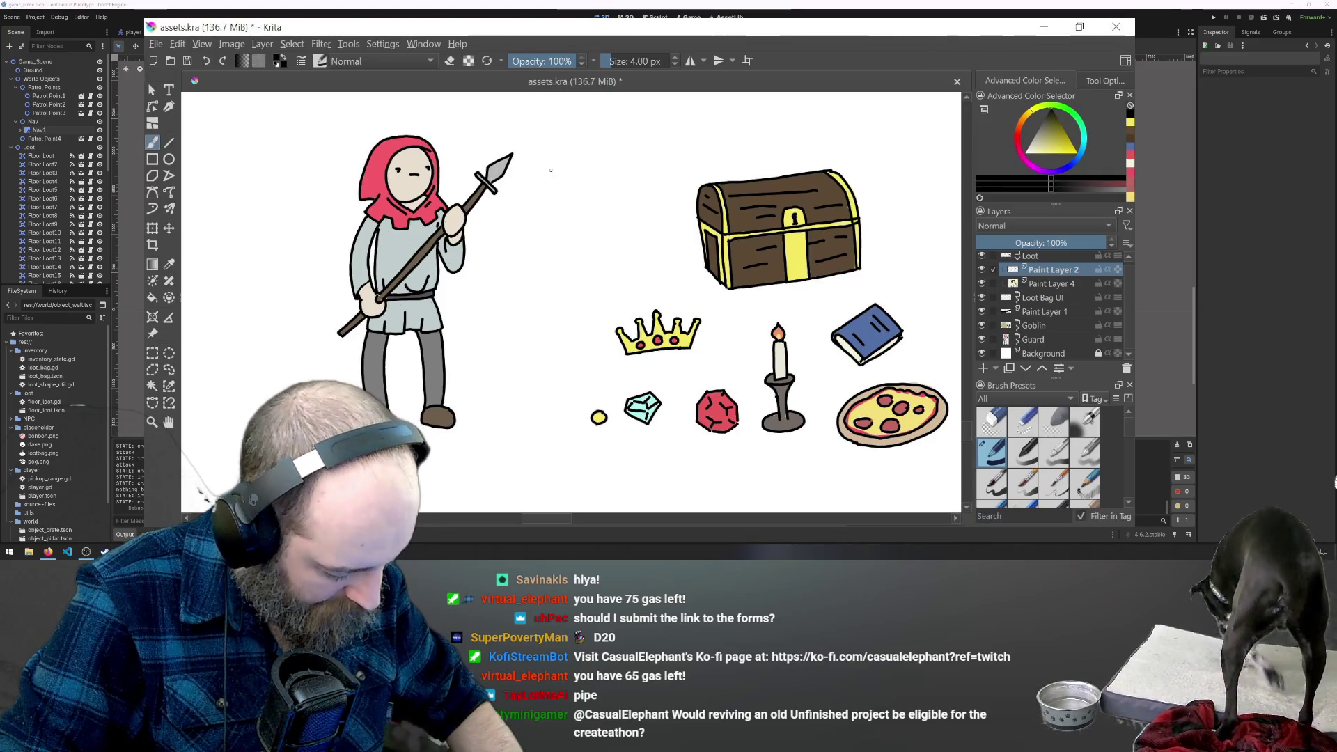
{"action": "left_click_drag", "start_coordinate": [550, 166], "coordinate": [540, 170]}
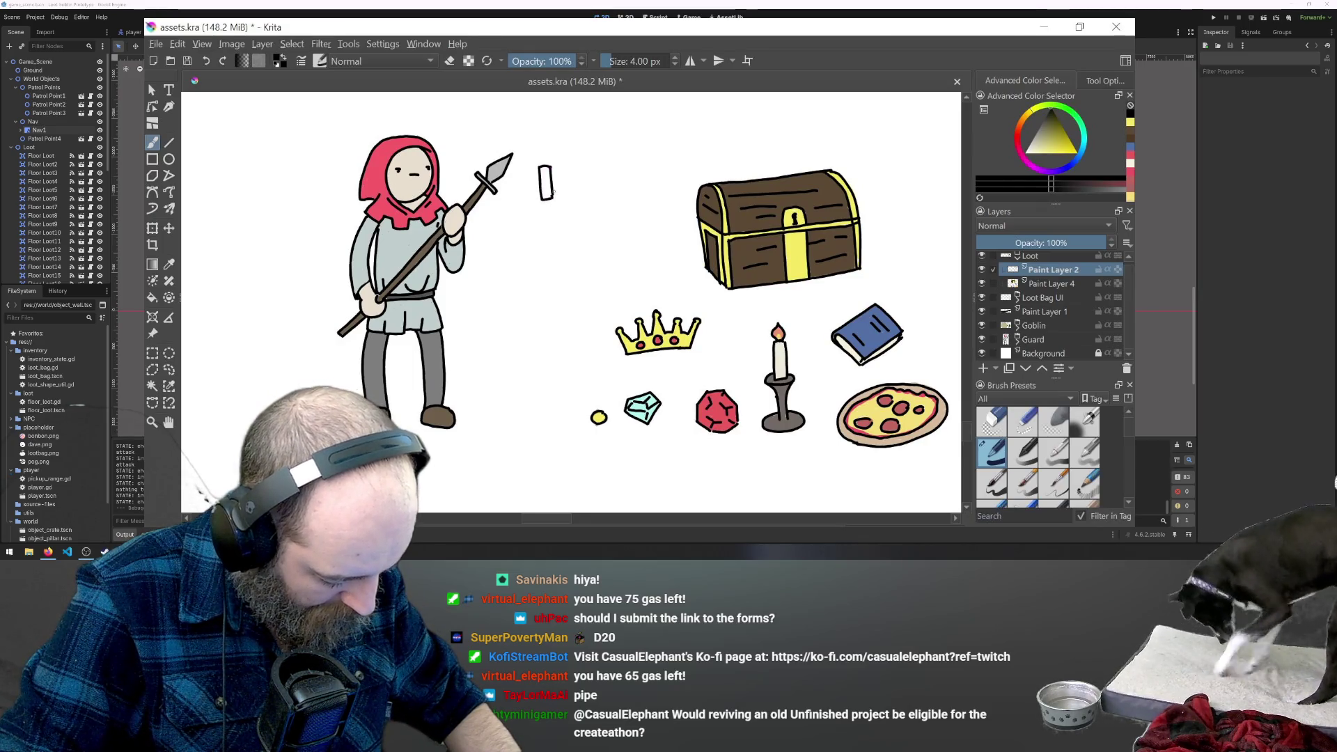
{"action": "left_click_drag", "start_coordinate": [547, 165], "coordinate": [542, 152]}
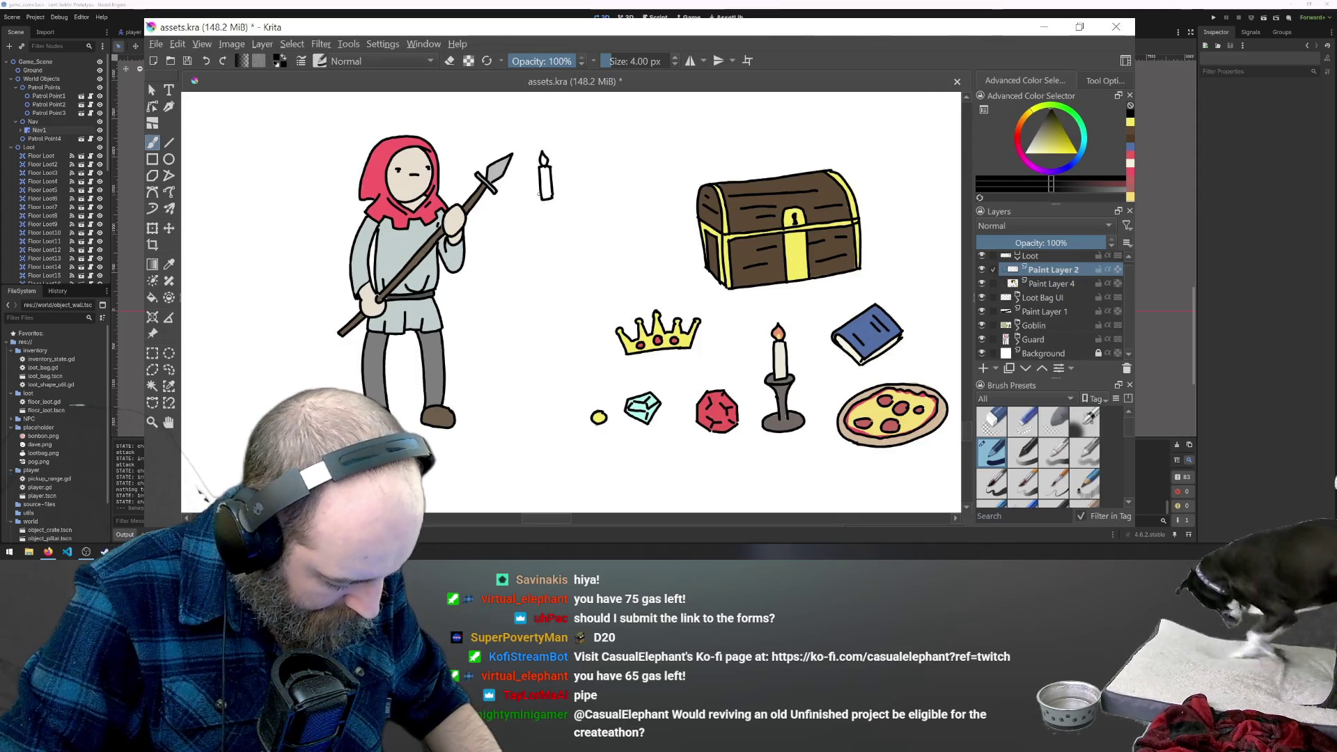
{"action": "left_click_drag", "start_coordinate": [557, 205], "coordinate": [563, 198]}
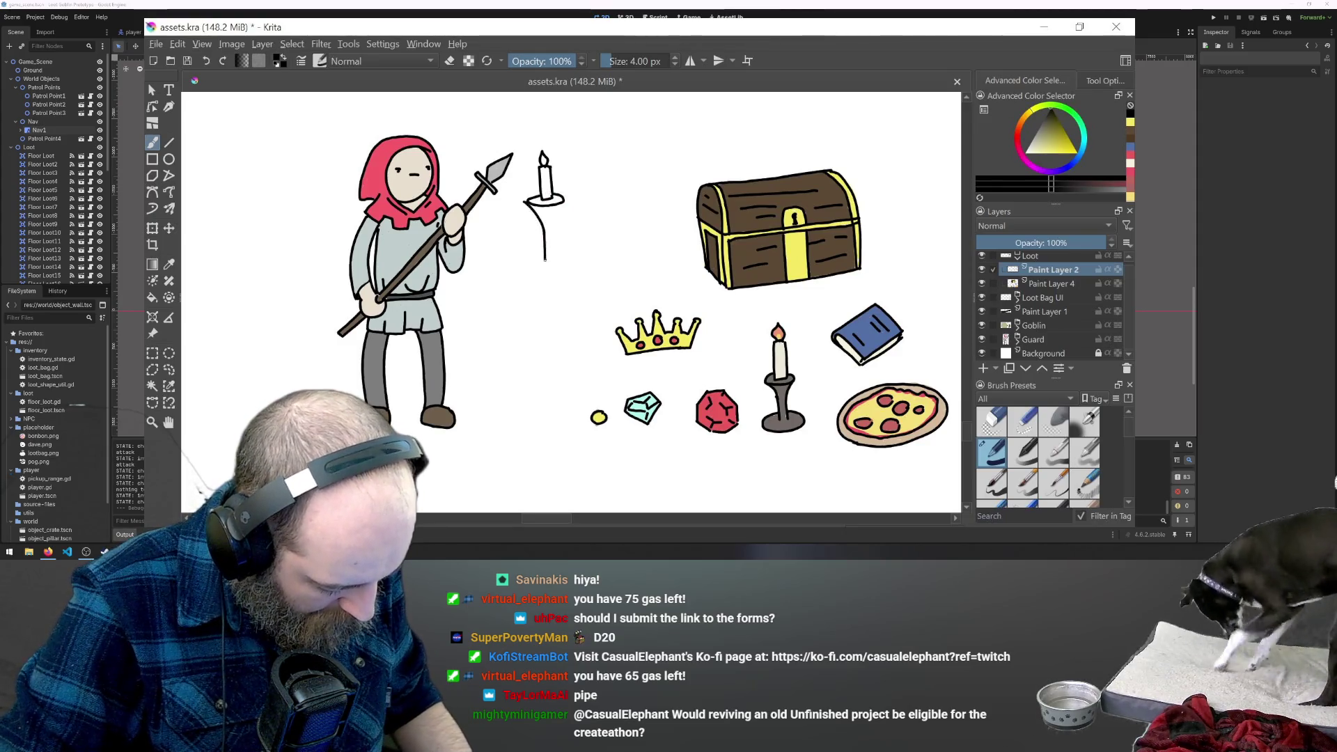
{"action": "key", "text": "ctrl+z"}
Try a long pole line beneath the candle, undo the attempts, and redraw it.
{"action": "left_click_drag", "start_coordinate": [529, 203], "coordinate": [546, 339]}
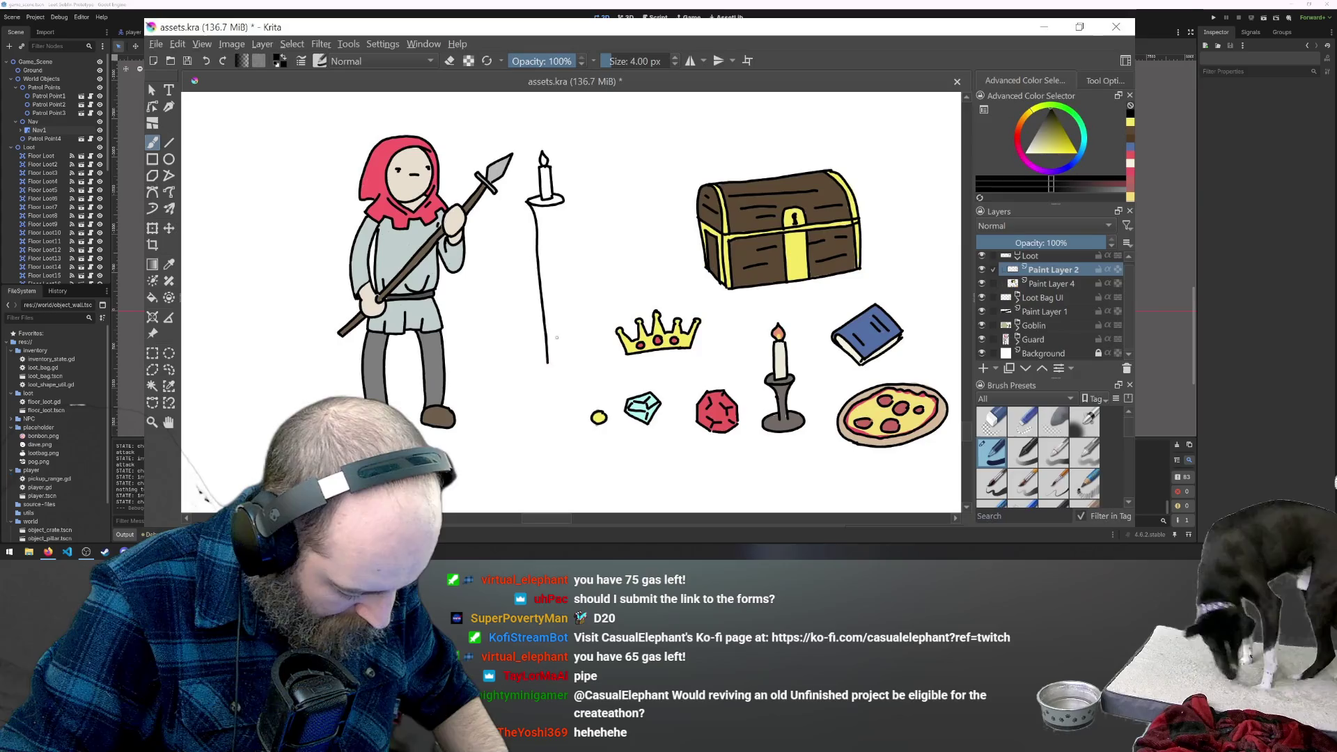
{"action": "key", "text": "ctrl+z"}
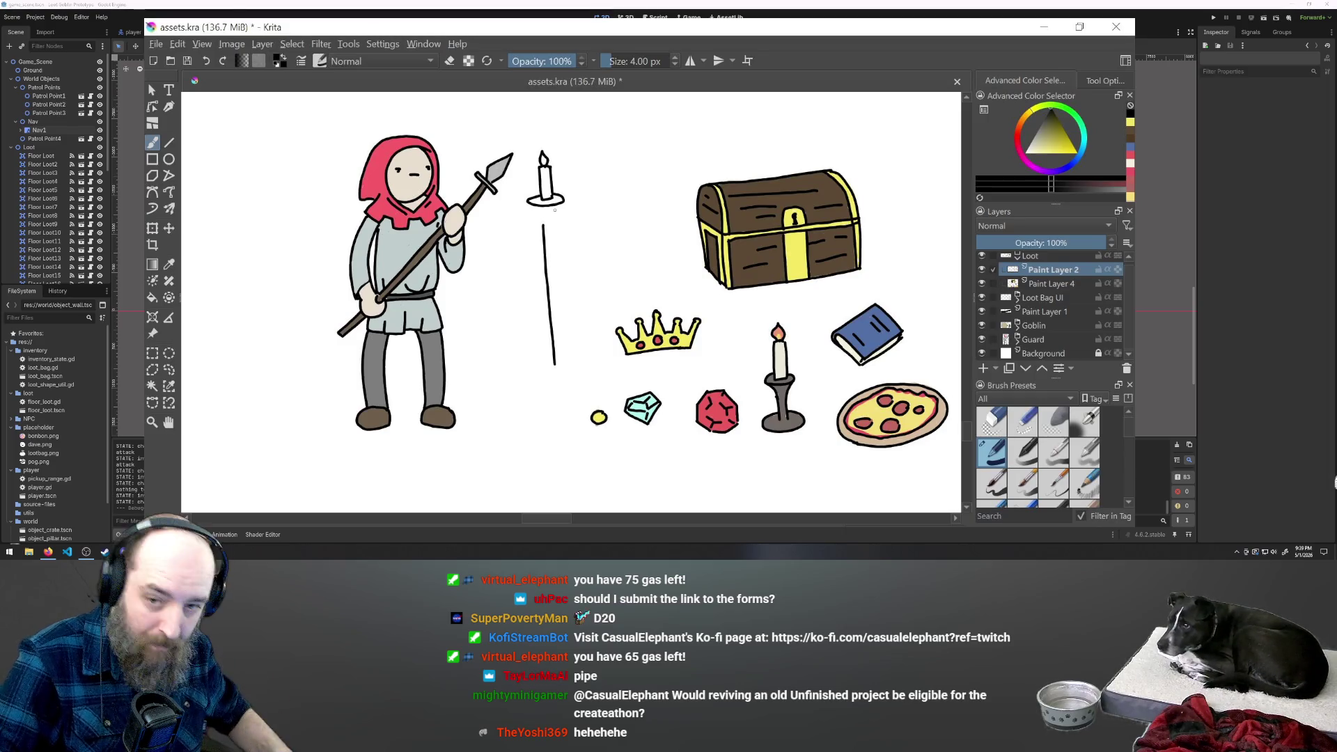
{"action": "key", "text": "ctrl+z"}
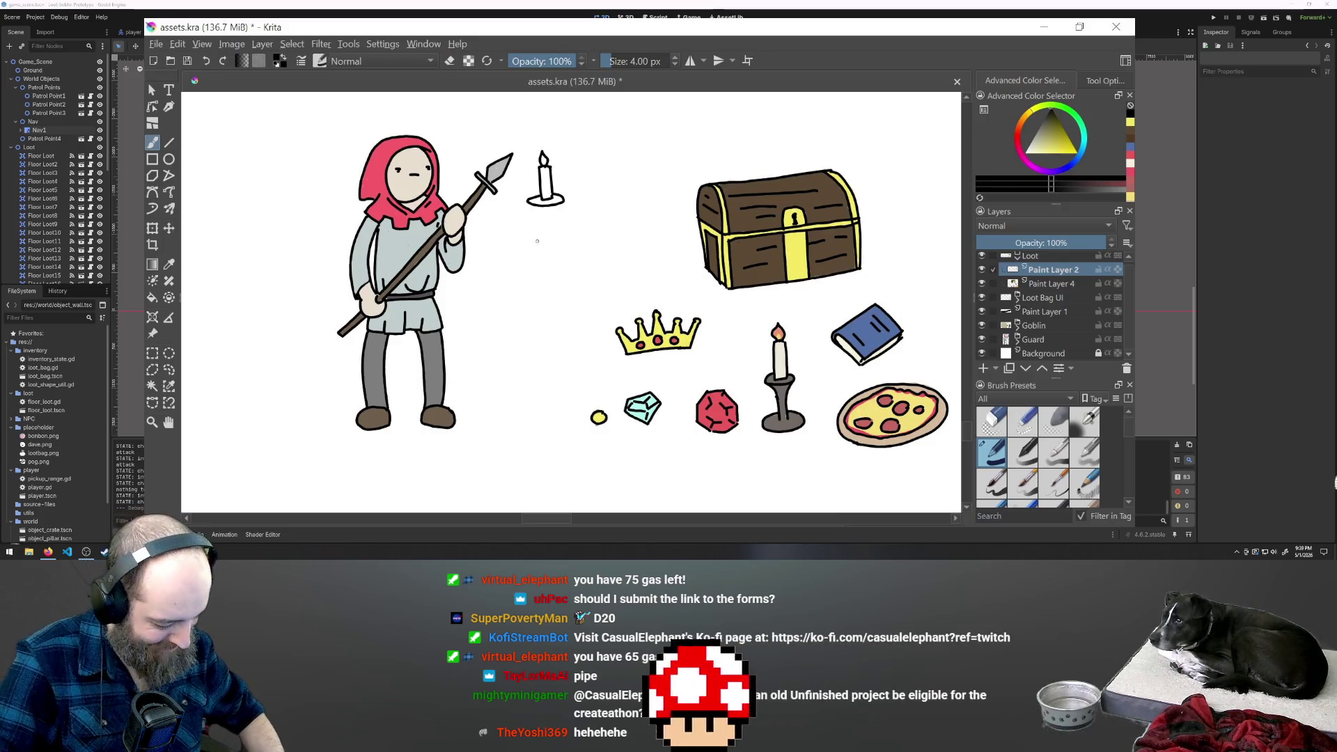
{"action": "left_click_drag", "start_coordinate": [541, 227], "coordinate": [550, 346]}
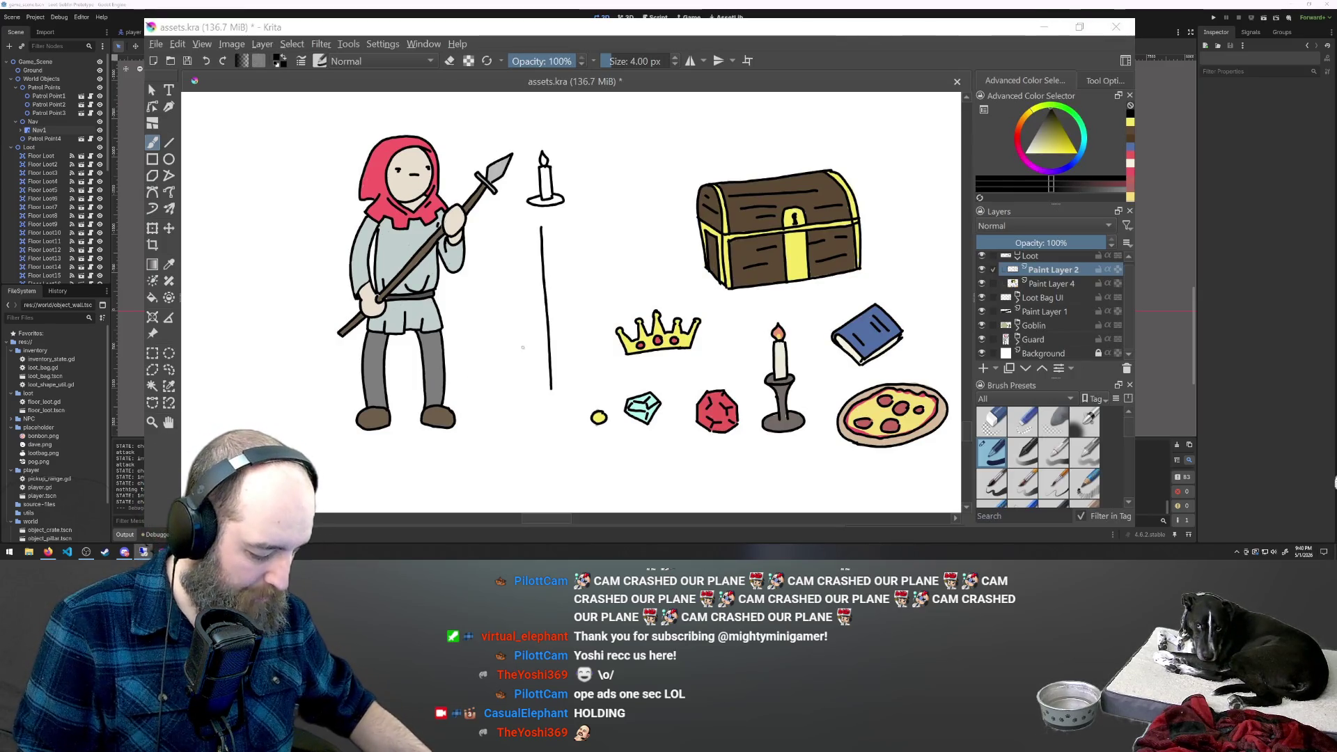
Bring the Krita drawing window back into focus over the canvas.
{"action": "left_click", "coordinate": [549, 305]}
Retry the pole as a single line, then as left and right edges joined to the dish, undoing each.
{"action": "key", "text": "ctrl+z"}
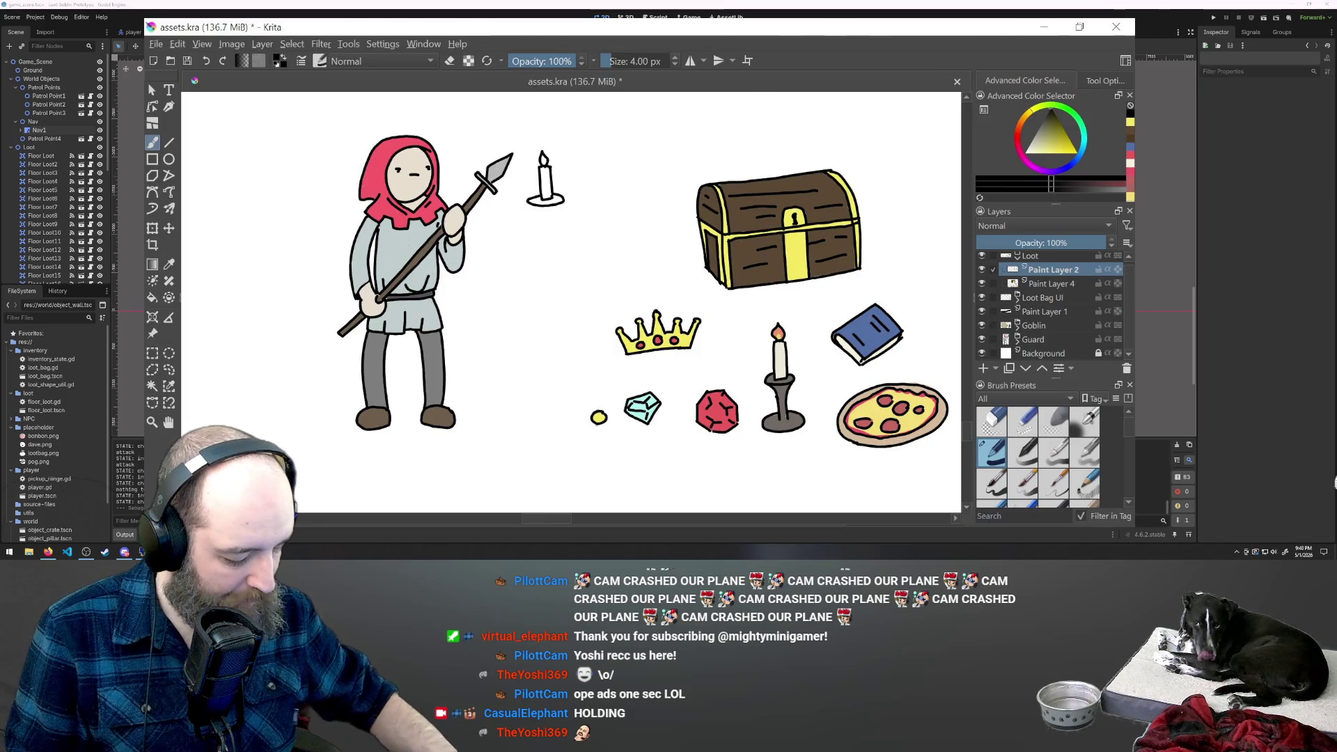
{"action": "left_click_drag", "start_coordinate": [541, 225], "coordinate": [549, 367]}
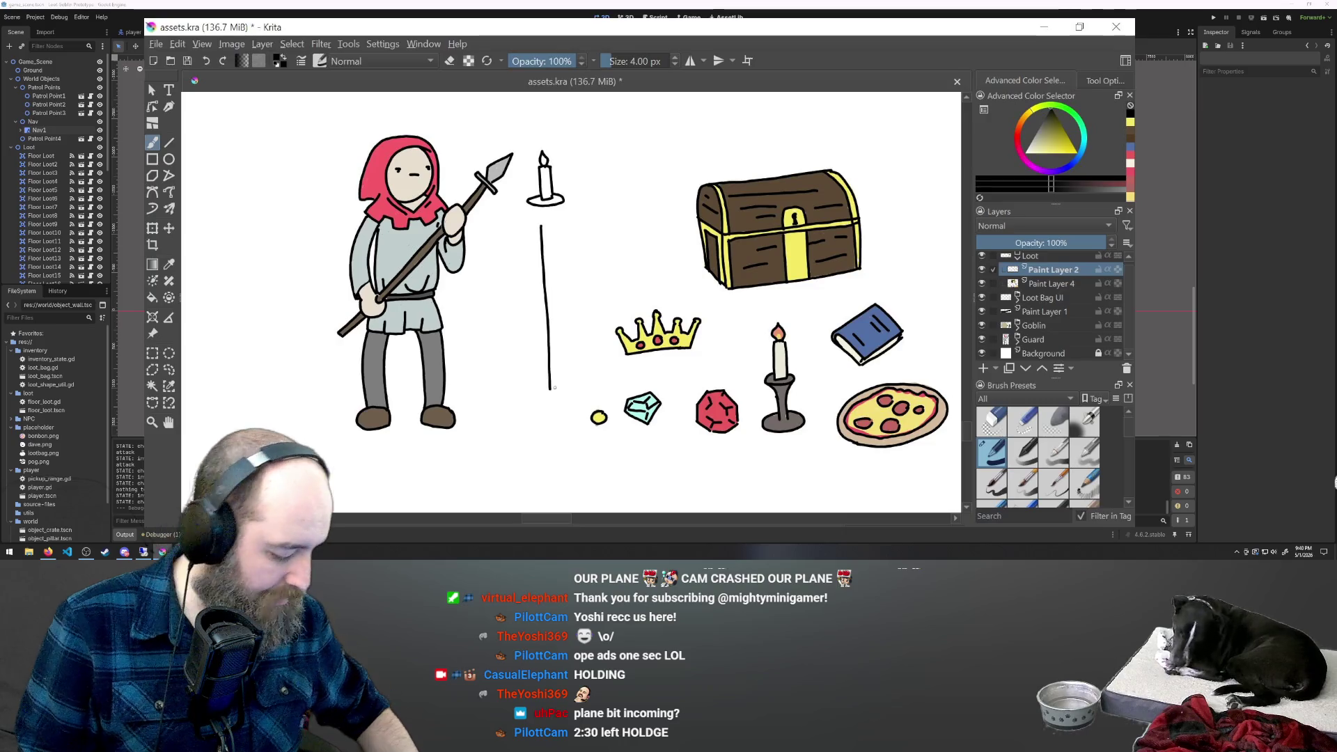
{"action": "key", "text": "ctrl+z"}
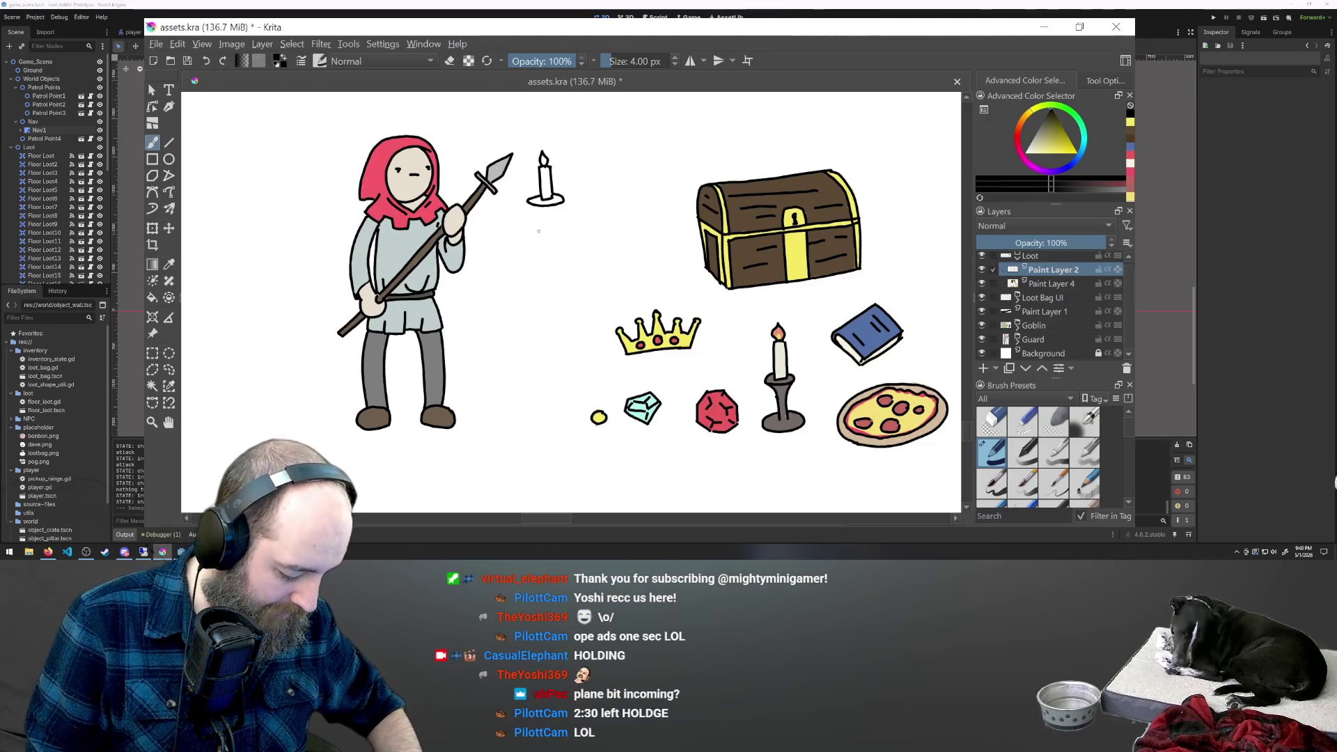
{"action": "left_click_drag", "start_coordinate": [538, 226], "coordinate": [544, 399]}
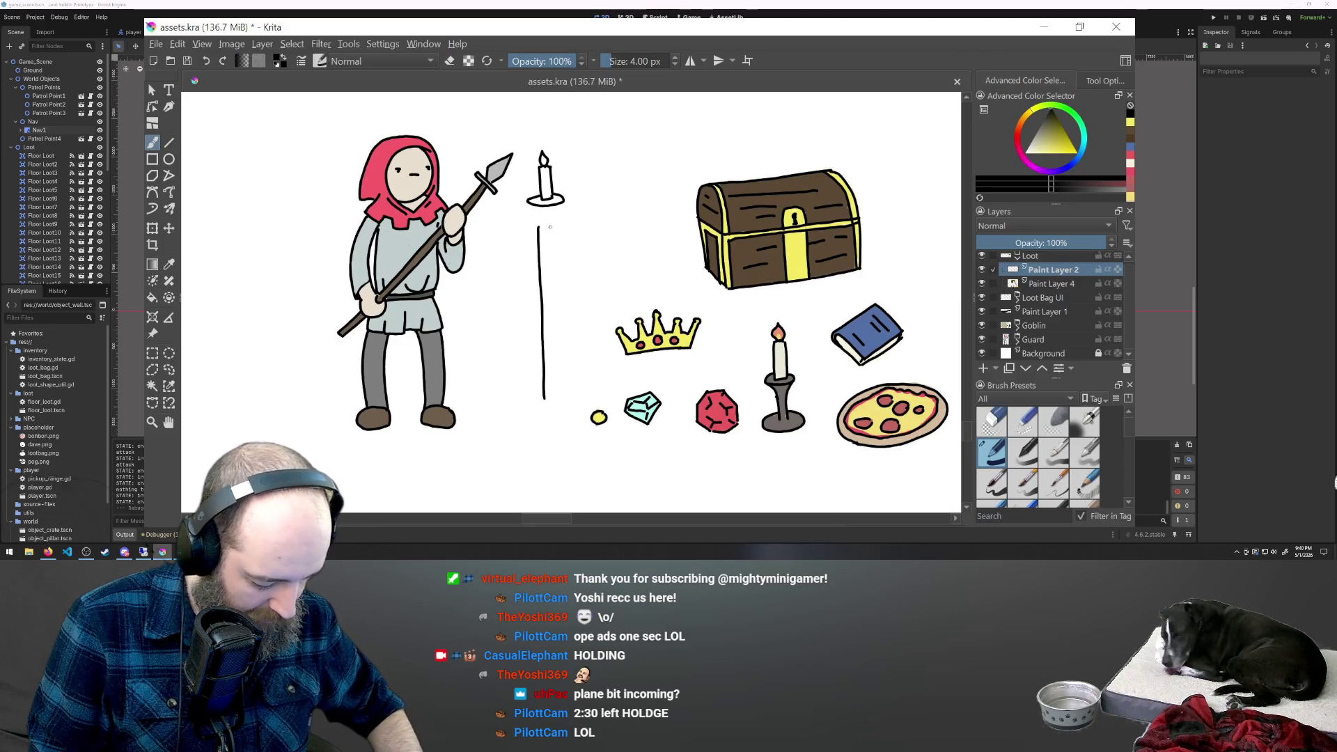
{"action": "left_click_drag", "start_coordinate": [550, 226], "coordinate": [556, 329]}
{"action": "left_click_drag", "start_coordinate": [558, 393], "coordinate": [562, 400]}
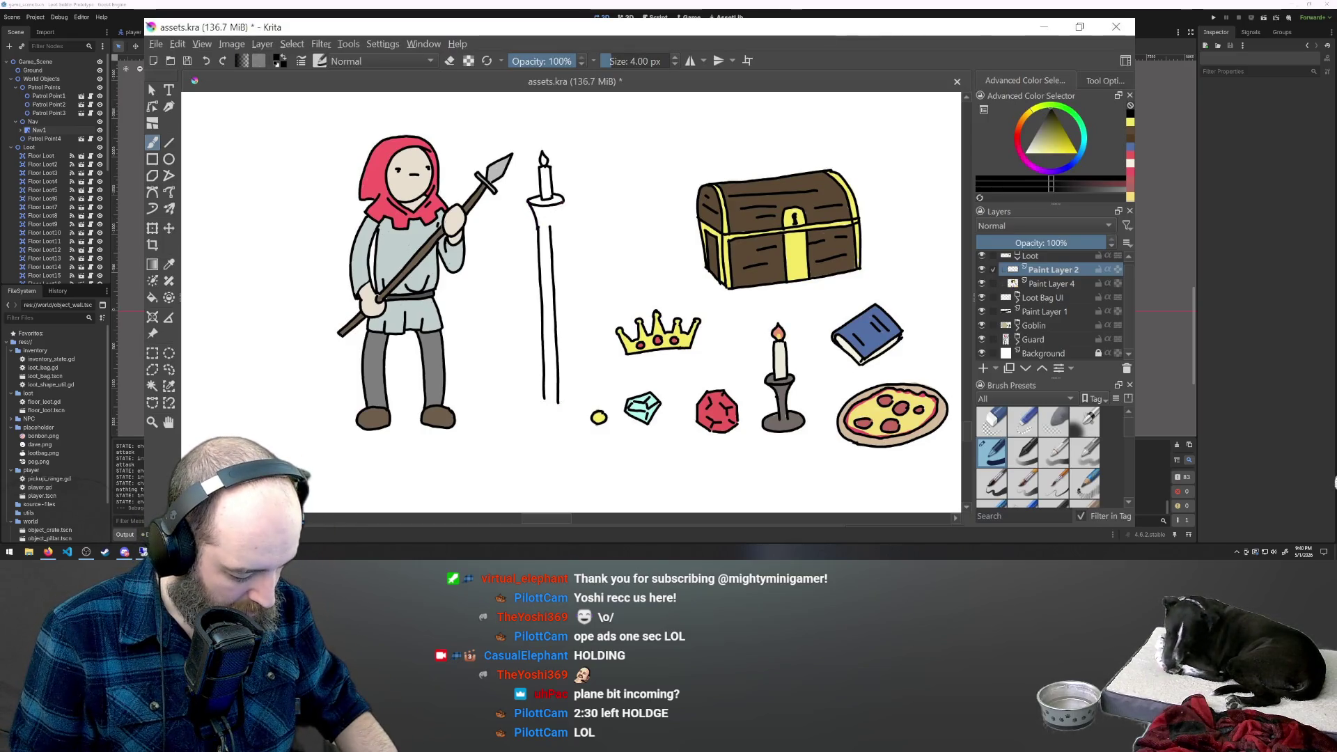
{"action": "left_click_drag", "start_coordinate": [550, 207], "coordinate": [551, 223]}
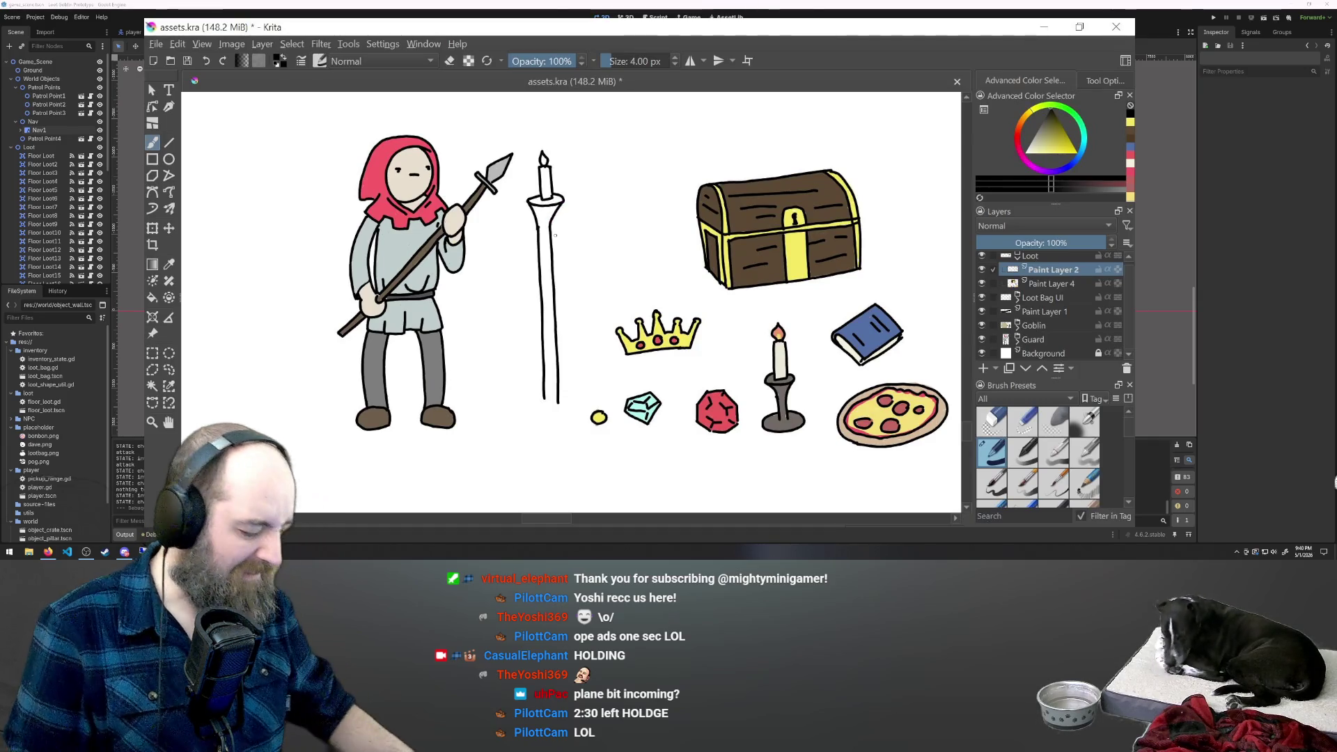
{"action": "key", "text": "ctrl+z"}
{"action": "key", "text": "ctrl+z"}
{"action": "key", "text": "ctrl+z"}
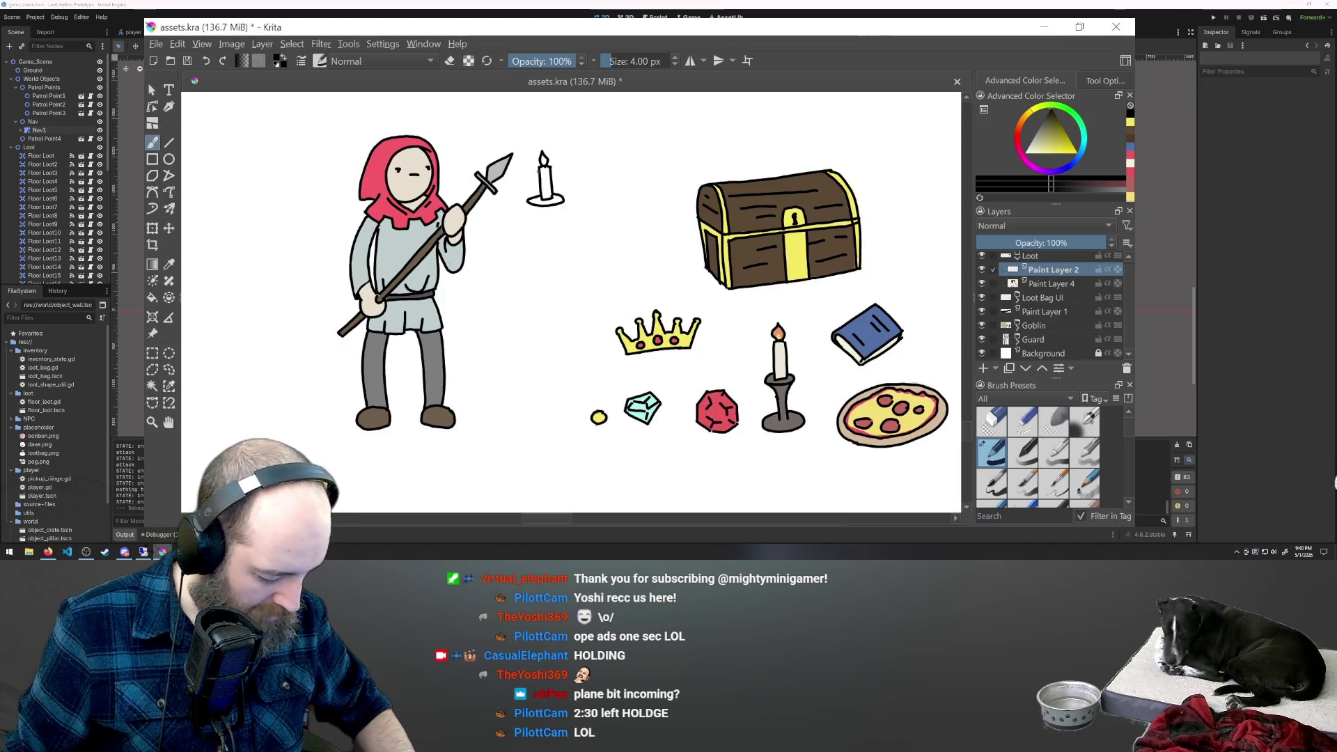
Sketch the pole's left and right edges lower down, undoing the right edge.
{"action": "left_click_drag", "start_coordinate": [544, 319], "coordinate": [548, 369]}
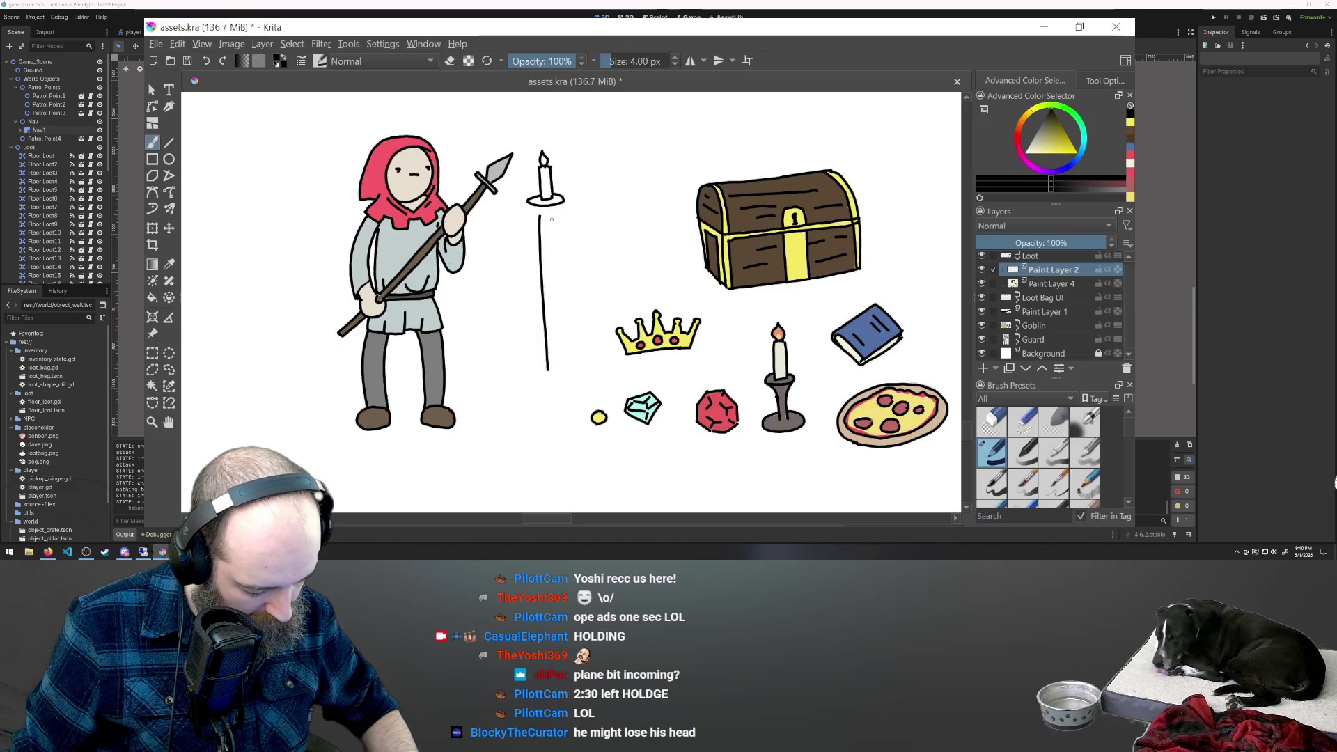
{"action": "left_click_drag", "start_coordinate": [553, 270], "coordinate": [560, 336]}
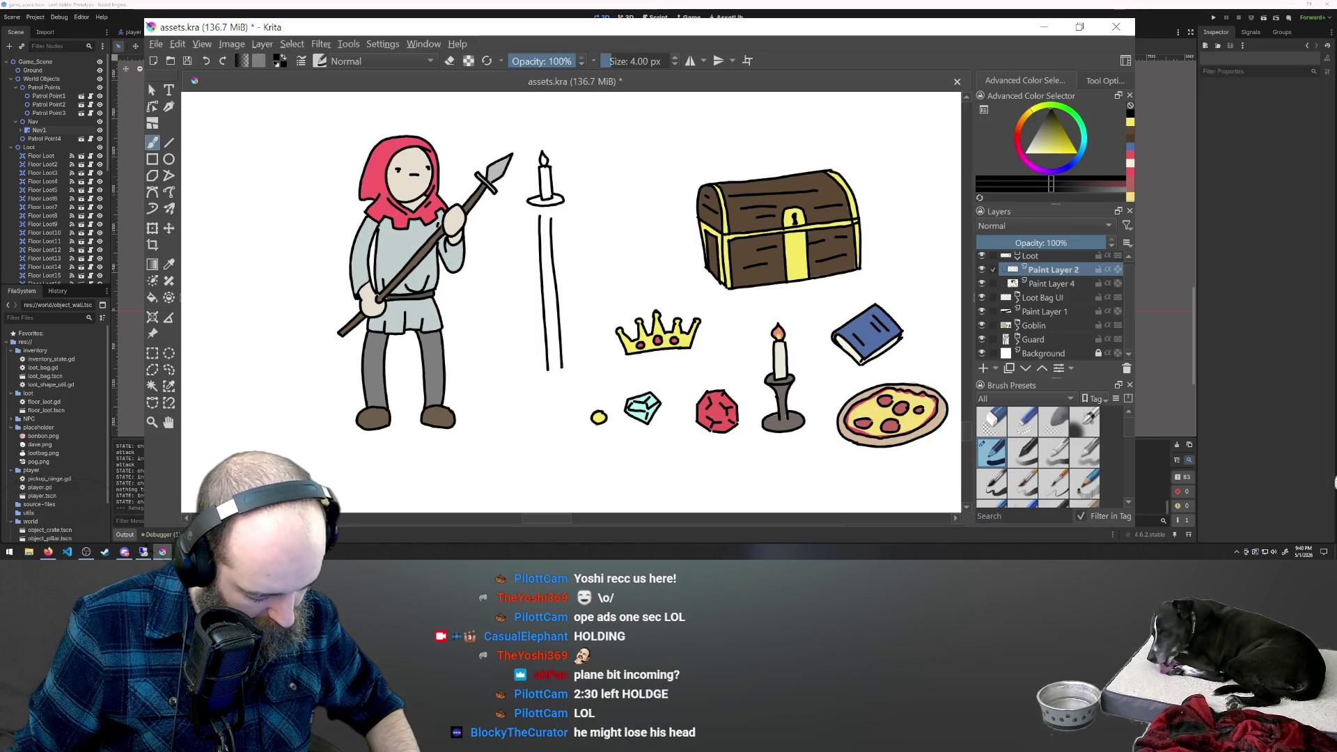
{"action": "key", "text": "ctrl+z"}
{"action": "key", "text": "ctrl+z"}
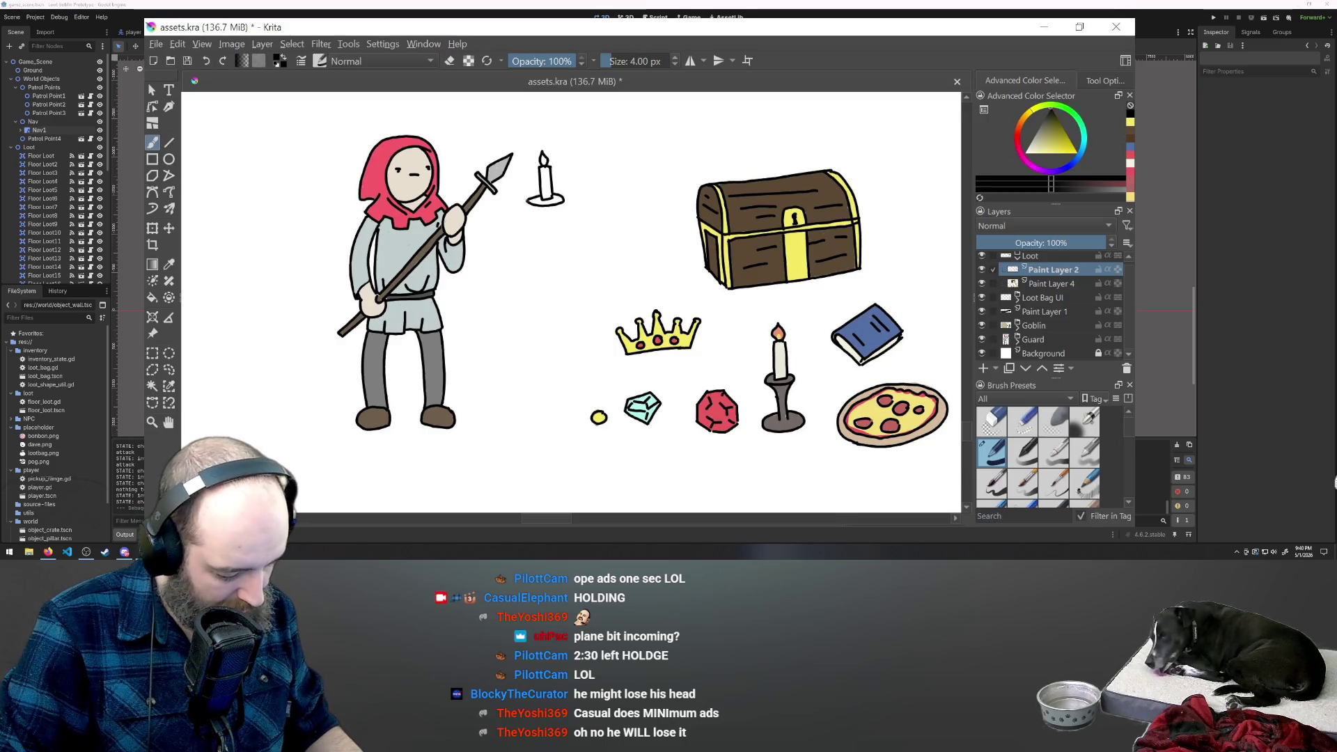
Draw the pole's left and right edges from the candle down to the floor.
{"action": "left_click_drag", "start_coordinate": [537, 217], "coordinate": [544, 391]}
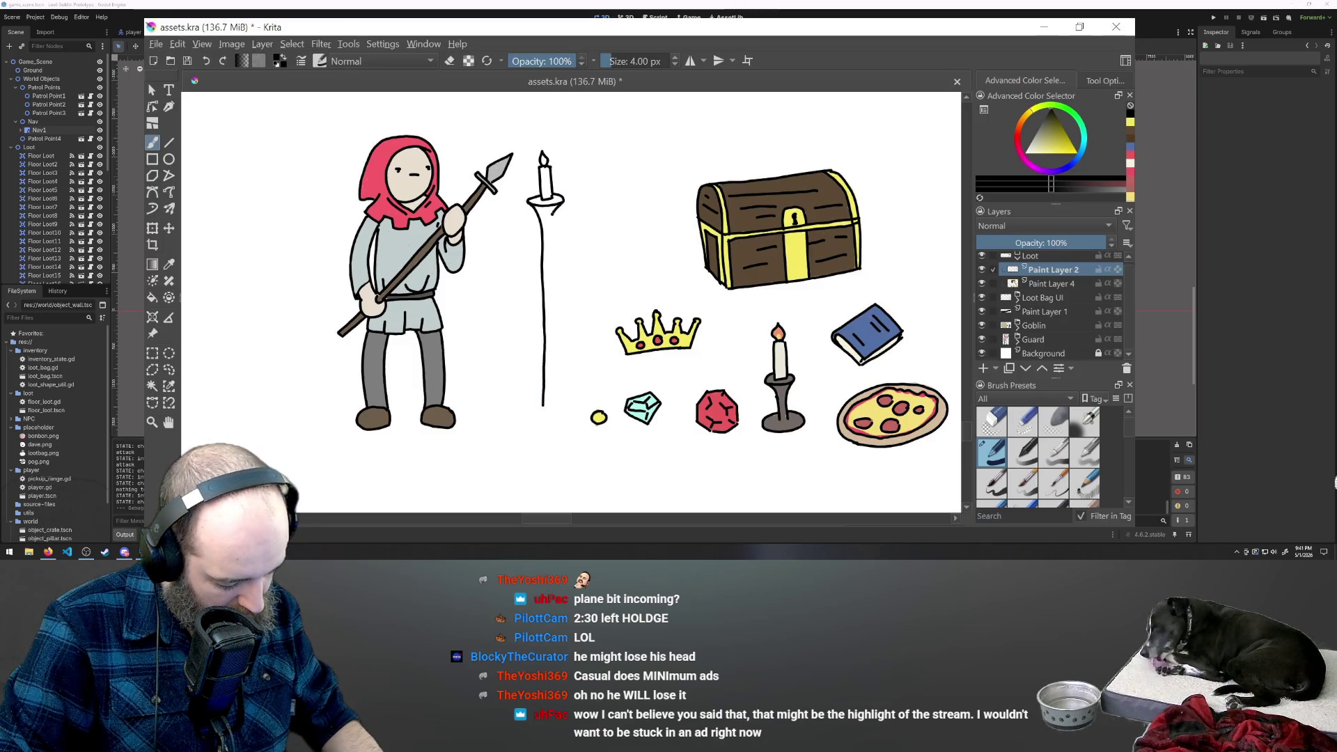
{"action": "left_click_drag", "start_coordinate": [549, 266], "coordinate": [550, 287]}
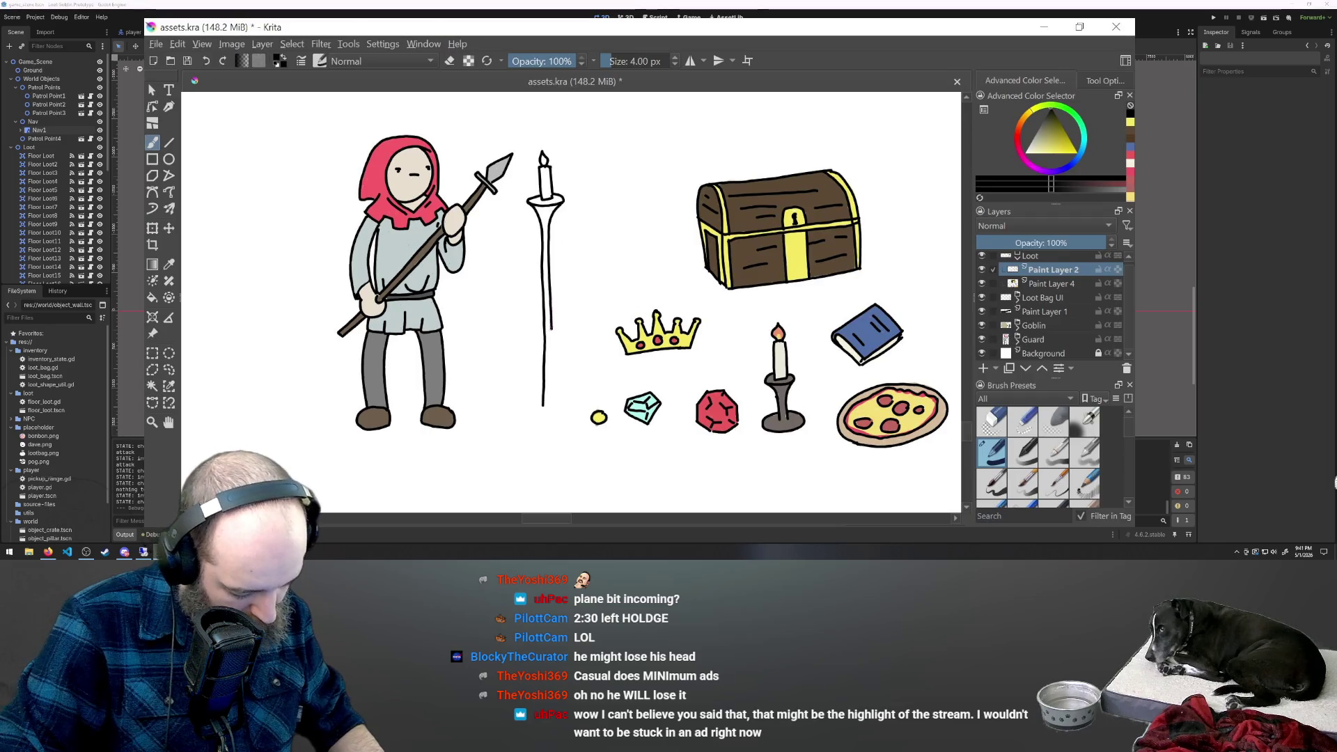
{"action": "left_click_drag", "start_coordinate": [554, 382], "coordinate": [555, 400]}
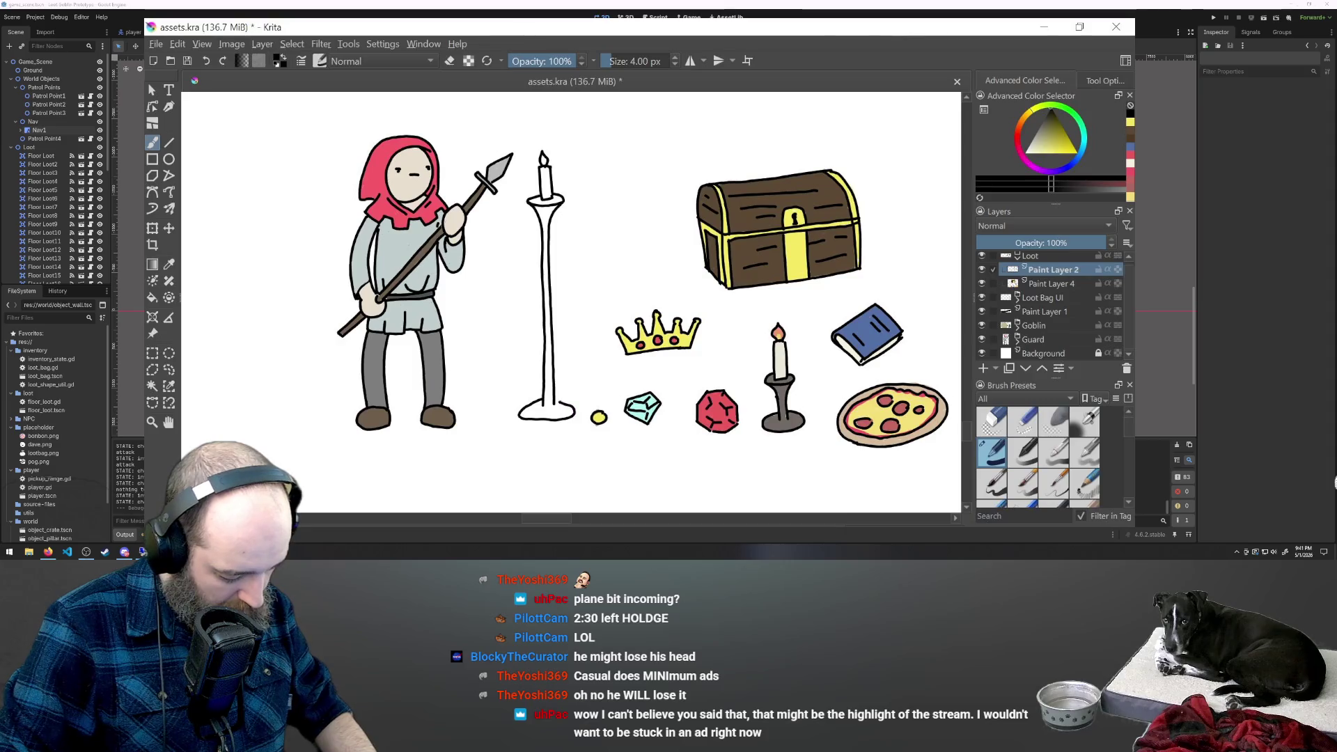
Add a base stroke at the pole's foot, discarding curved and leftward tries for one extending right.
{"action": "key", "text": "ctrl+z"}
{"action": "mouse_move", "coordinate": [543, 399]}
{"action": "left_mouse_down"}
{"action": "mouse_move", "coordinate": [516, 404]}
{"action": "mouse_move", "coordinate": [562, 417]}
{"action": "left_mouse_up"}
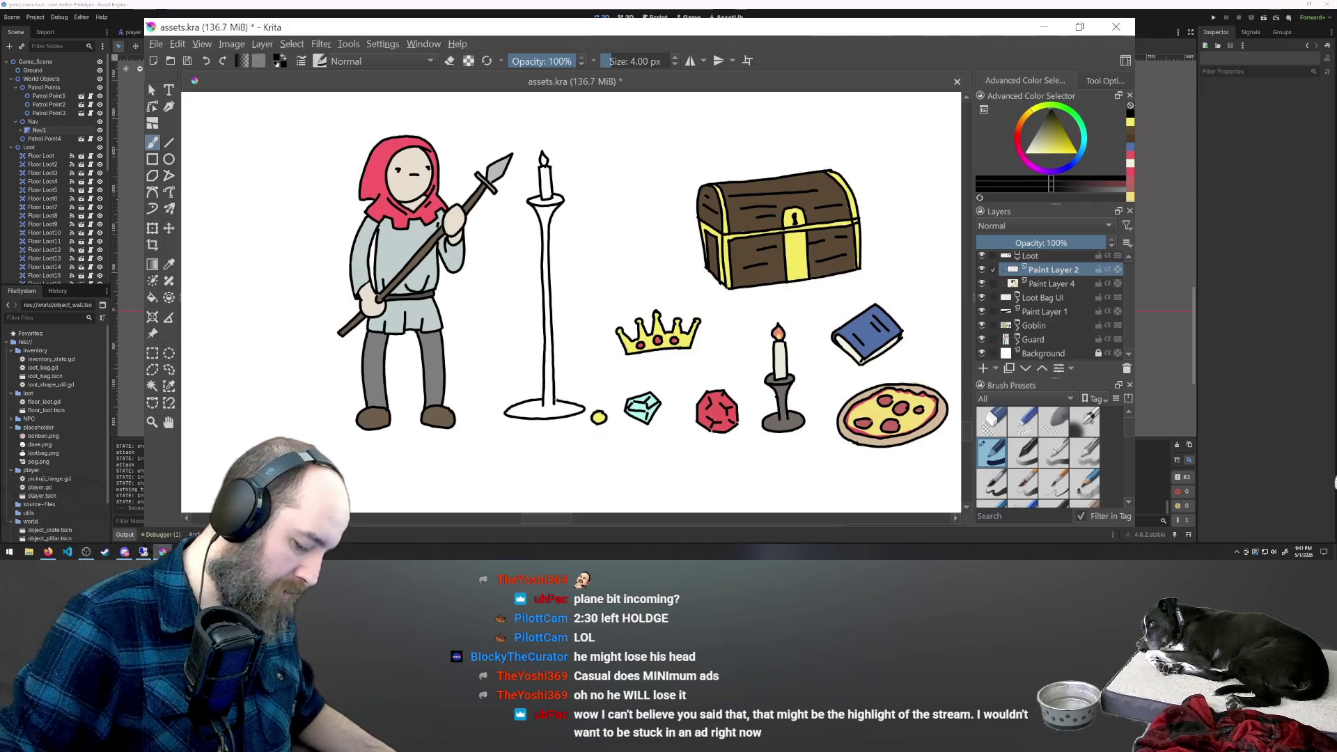
{"action": "key", "text": "ctrl+z"}
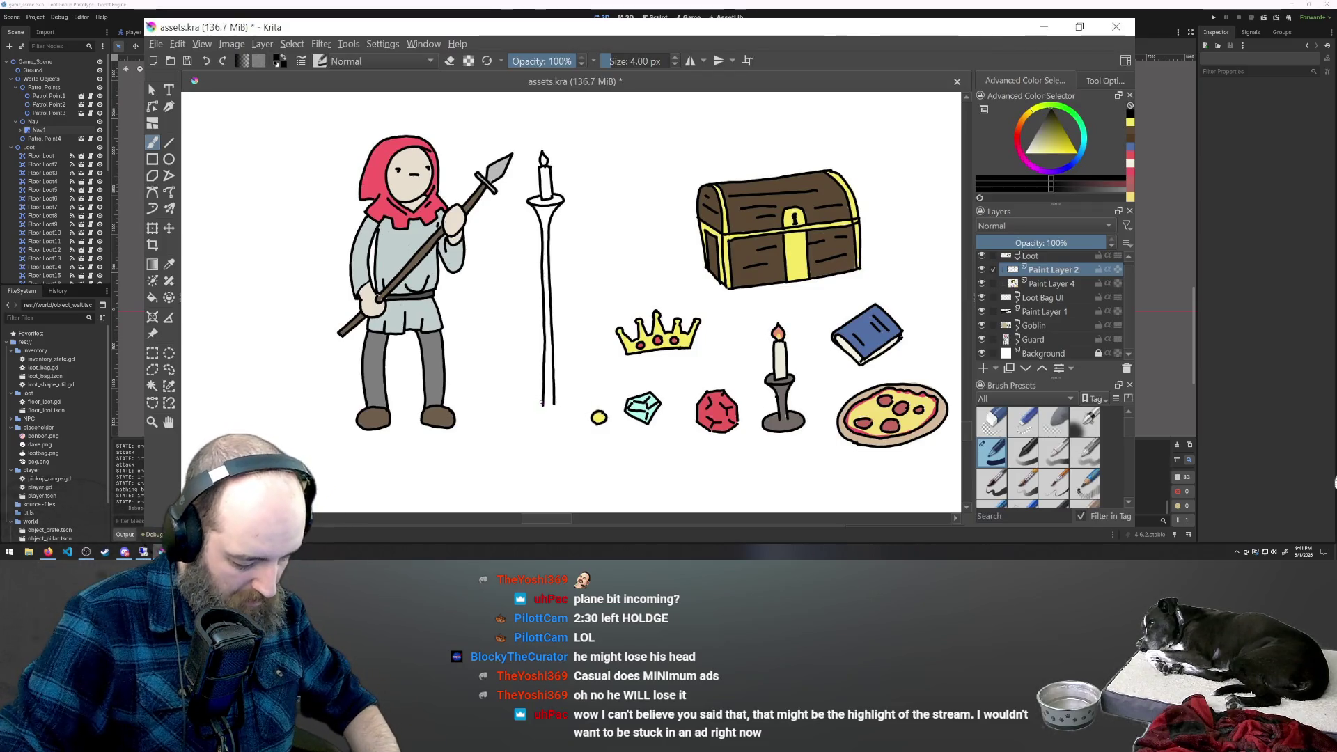
{"action": "left_click_drag", "start_coordinate": [529, 402], "coordinate": [514, 412]}
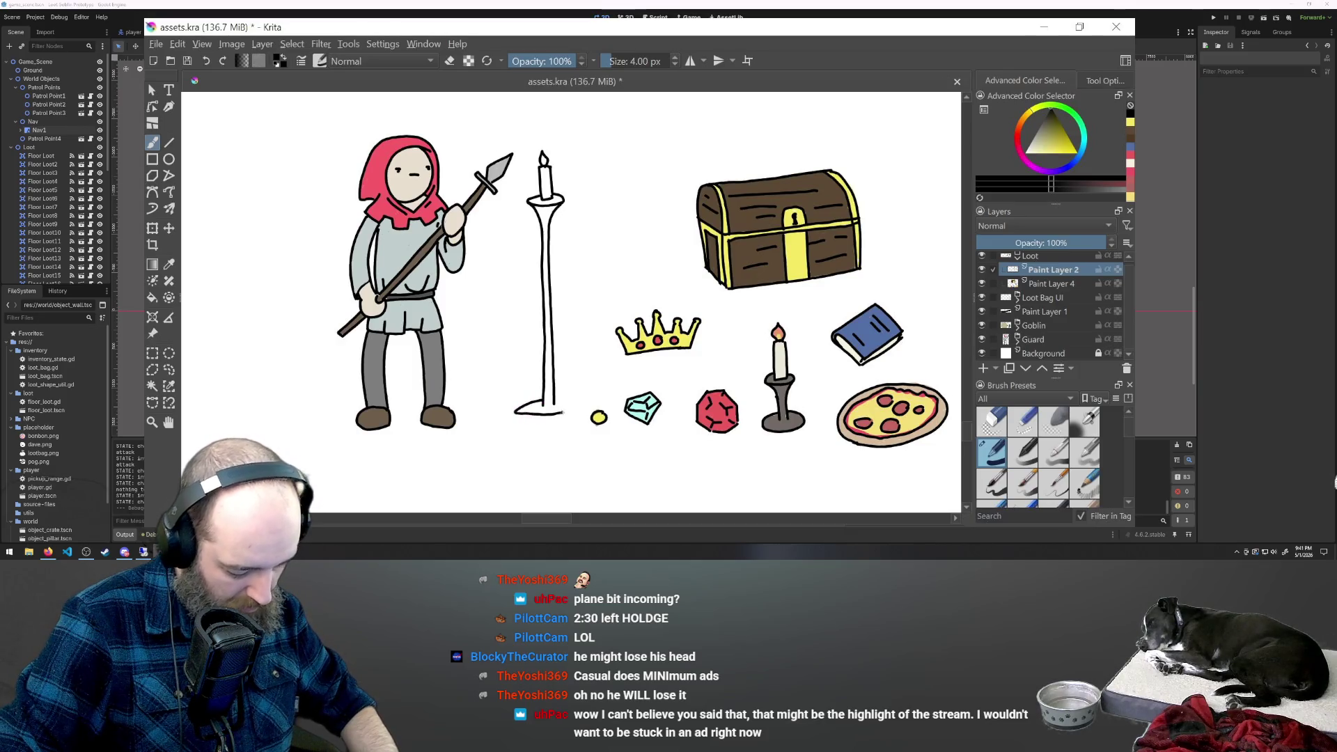
{"action": "key", "text": "ctrl+z"}
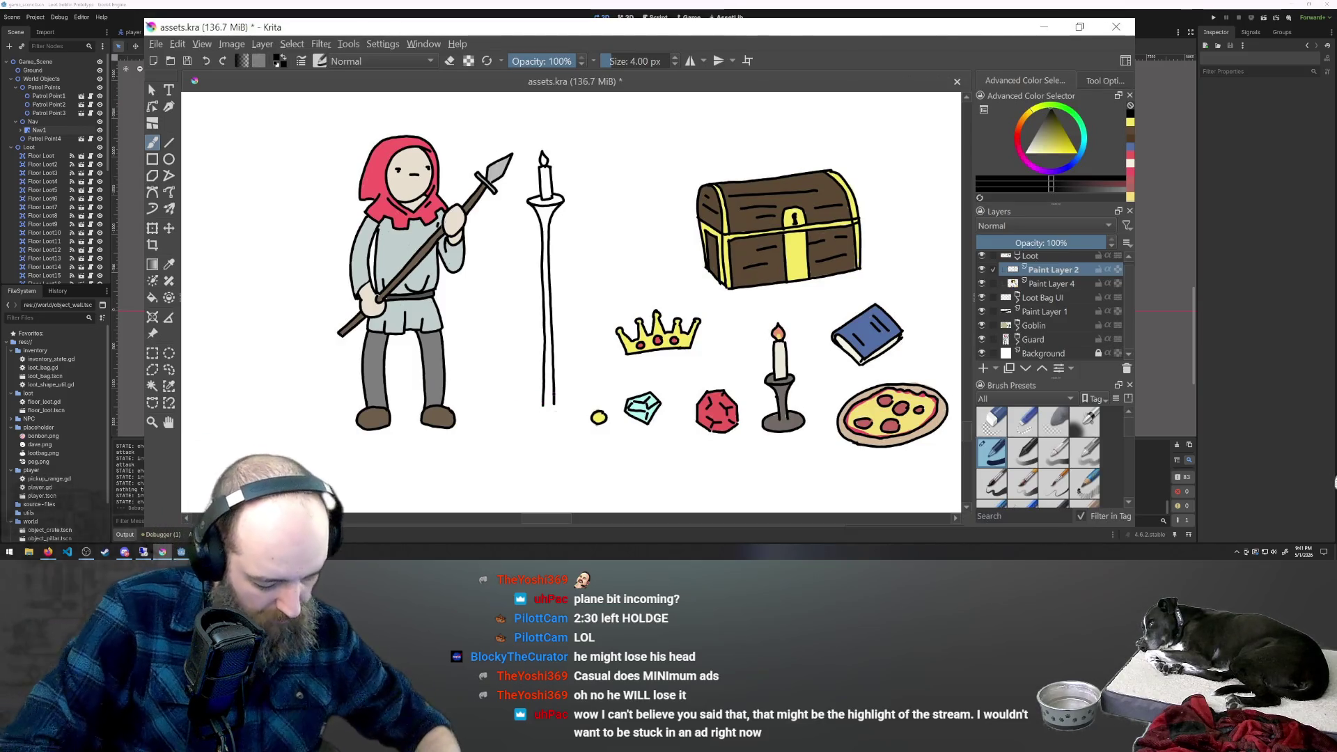
{"action": "left_click_drag", "start_coordinate": [555, 398], "coordinate": [582, 405]}
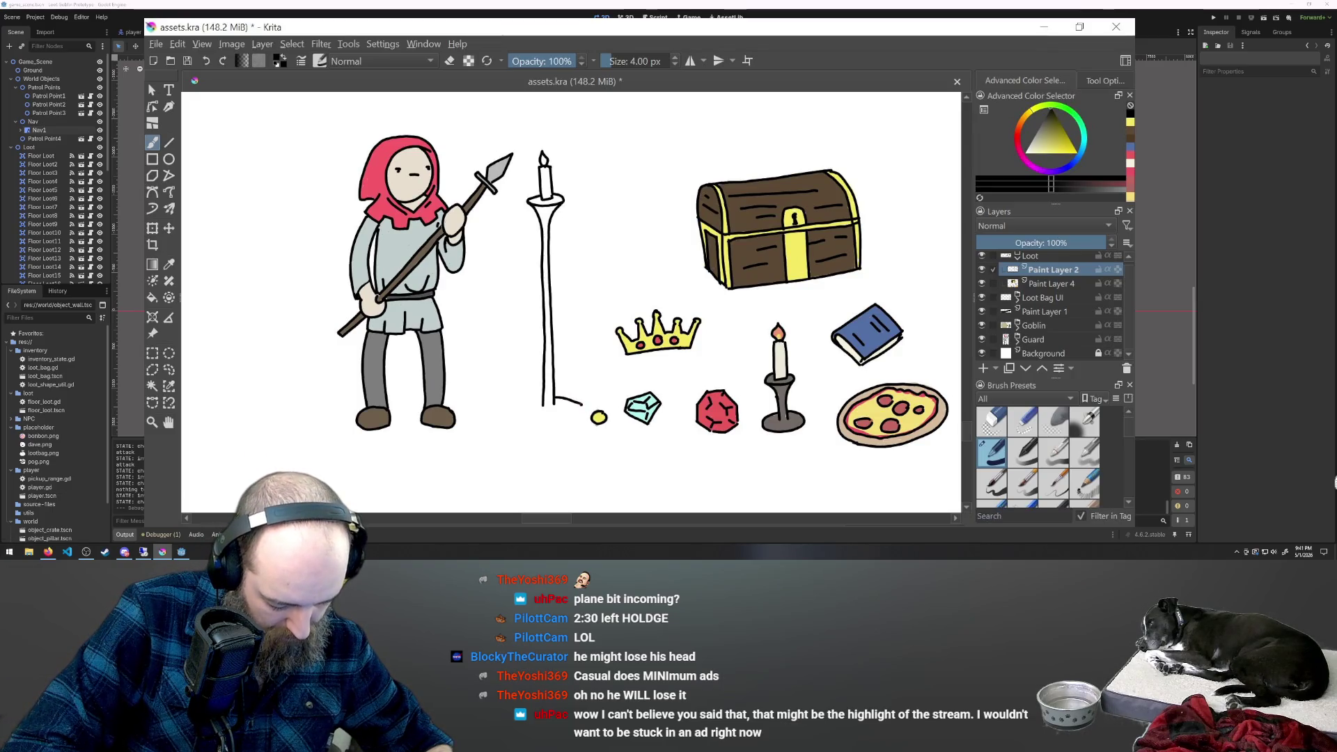
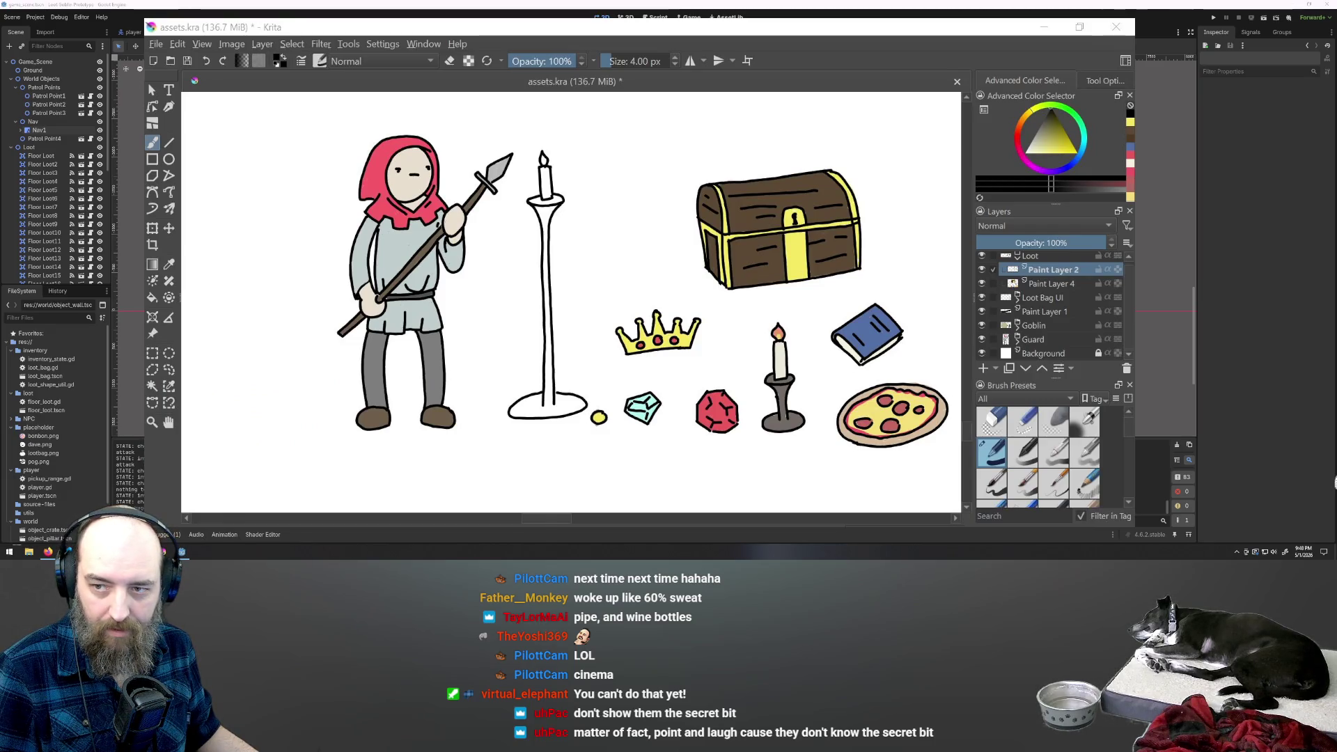
Switch from Krita back to the Godot editor's level scene.
{"action": "key", "text": "alt+Tab"}
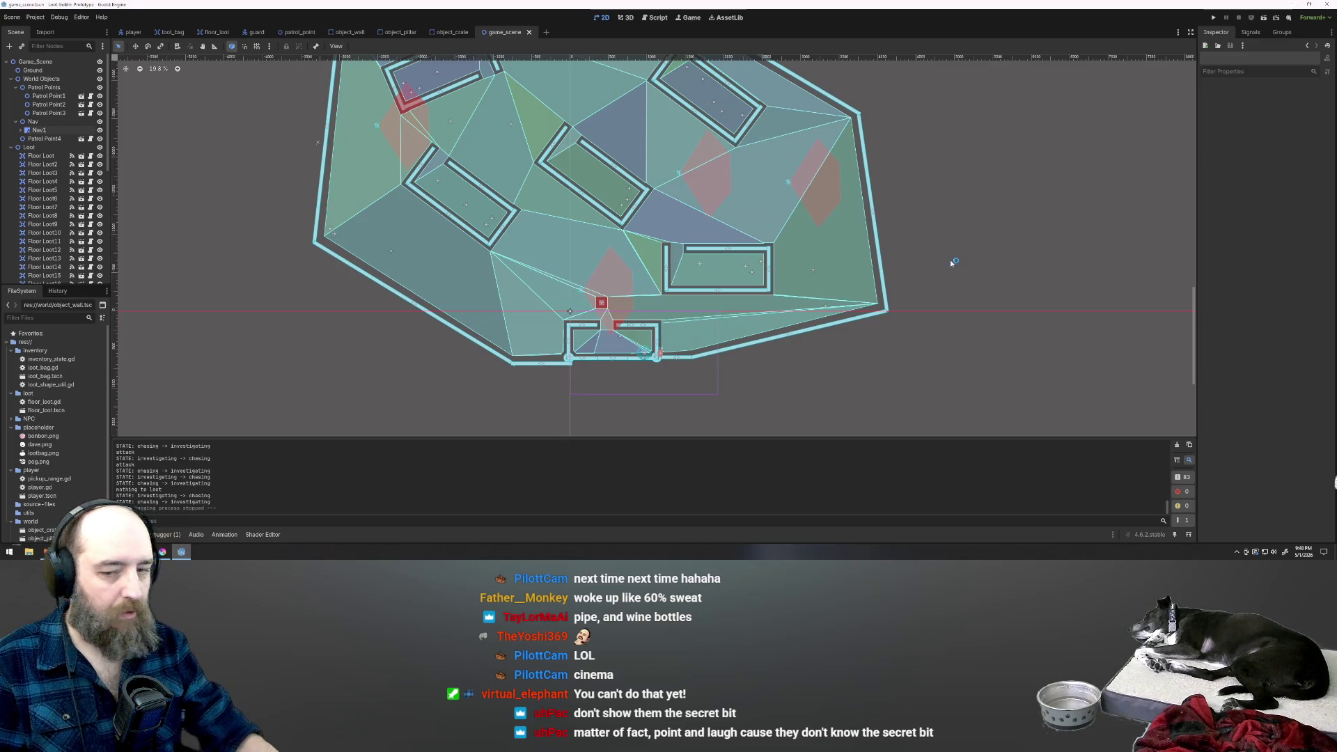
Launch the game and steer the player past the guard through the top wall gap.
{"action": "key", "text": "F5"}
{"action": "key", "text": "a"}
{"action": "key", "text": "w"}
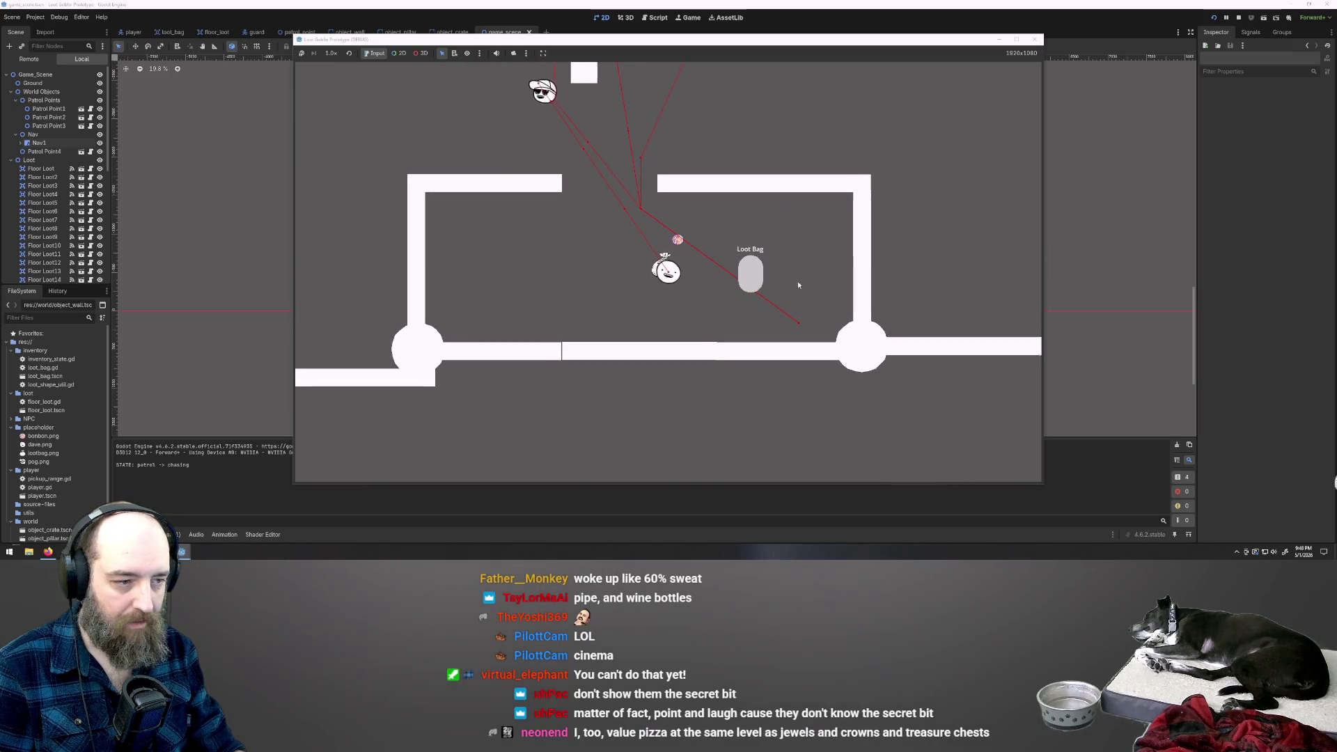
{"action": "key", "text": "w"}
{"action": "key", "text": "a"}
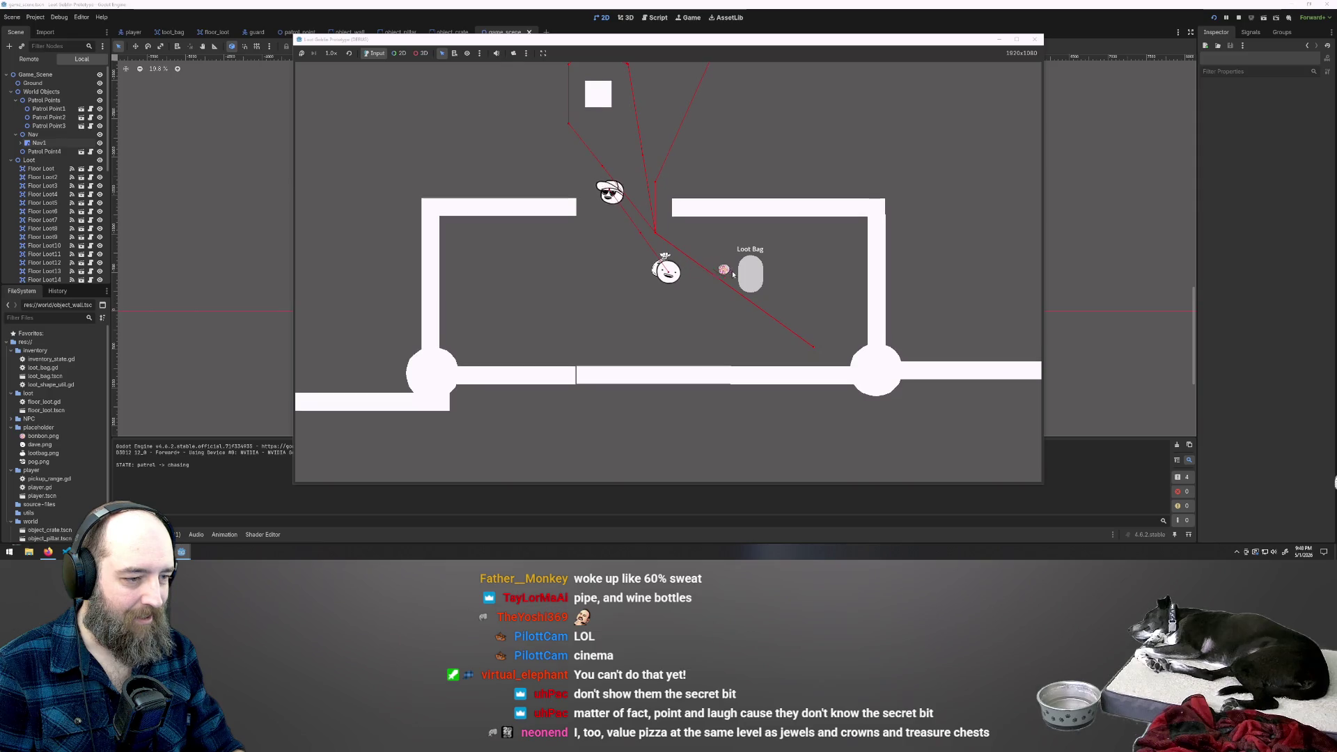
{"action": "key", "text": "a"}
{"action": "key", "text": "s"}
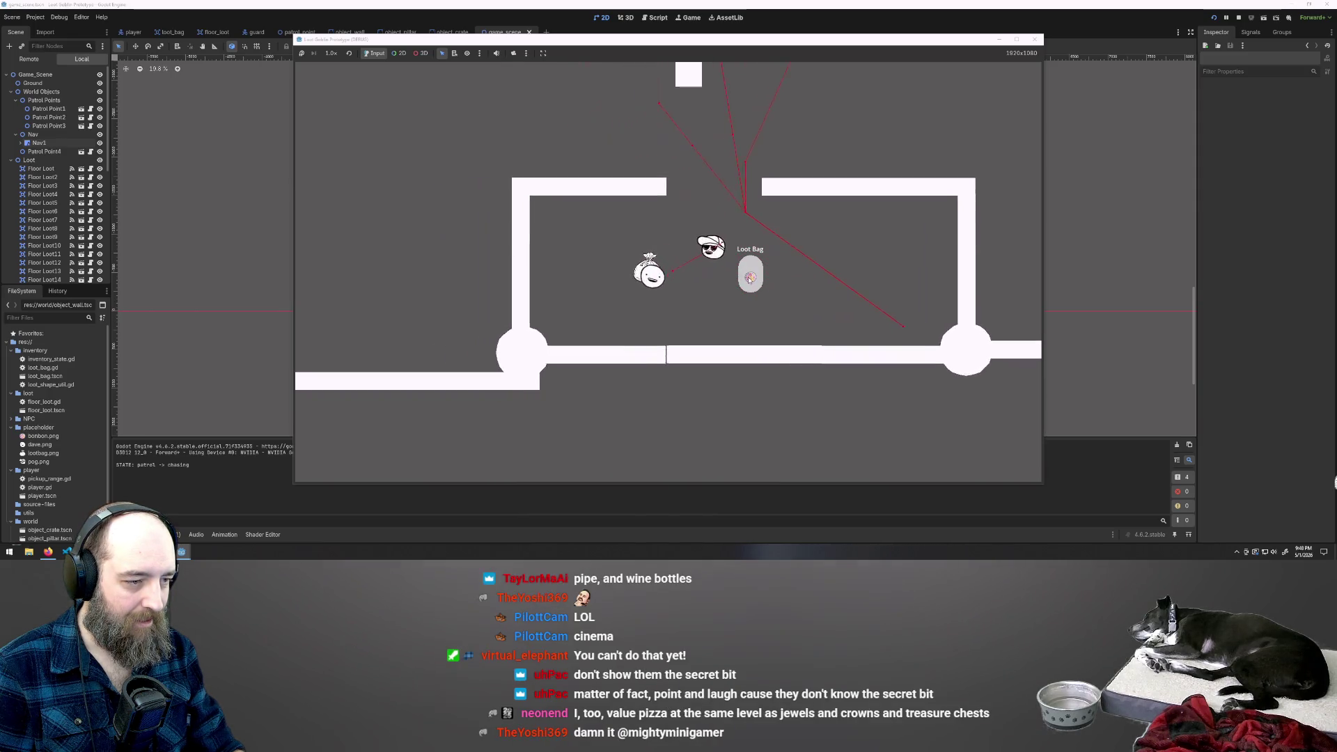
{"action": "key", "text": "d"}
{"action": "key", "text": "w"}
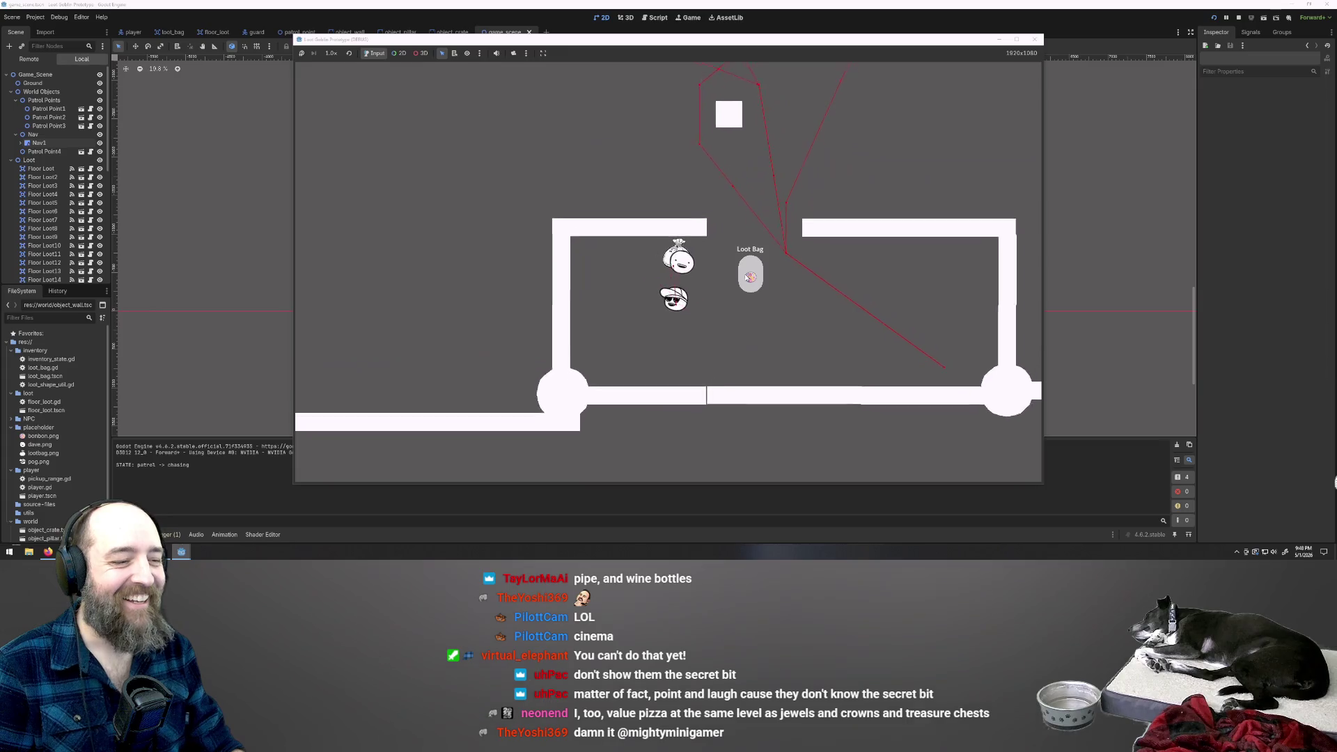
{"action": "key", "text": "w"}
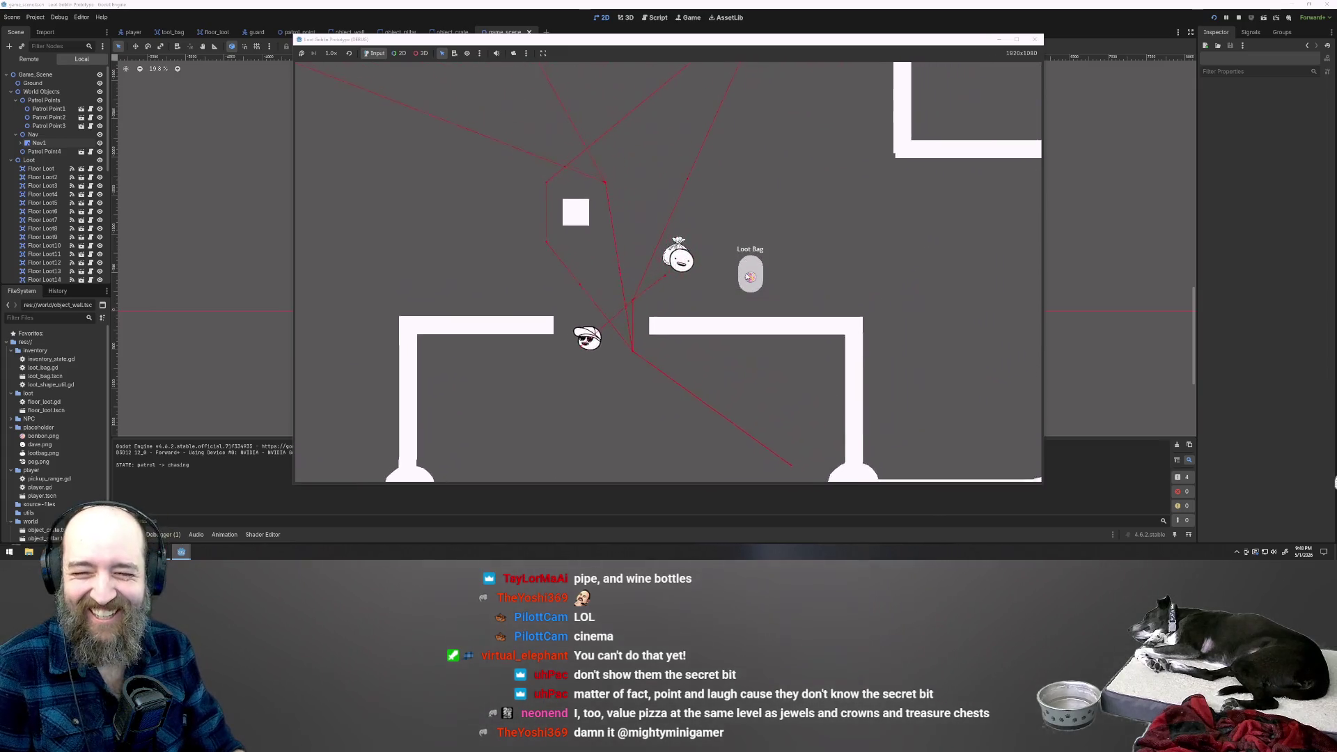
{"action": "key", "text": "w"}
{"action": "key", "text": "d"}
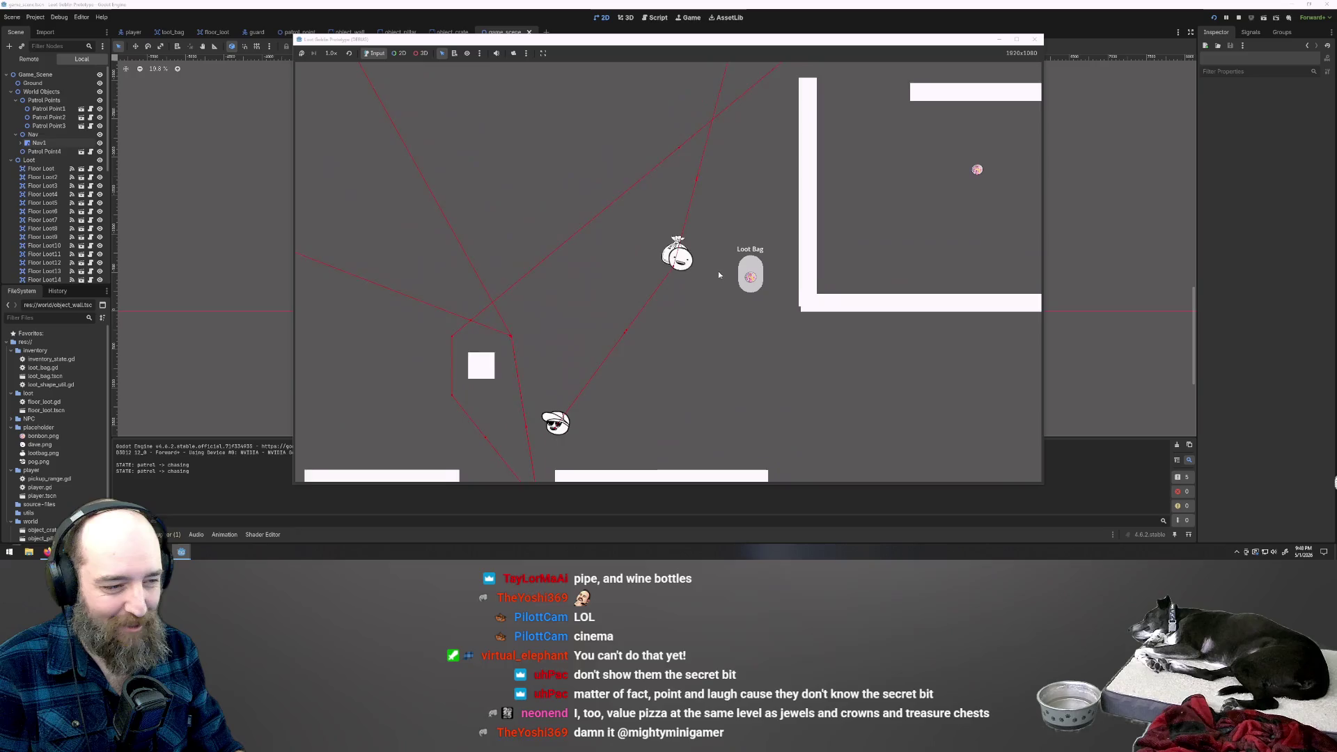
Run the player up through new rooms, then down-right toward the pink loot.
{"action": "key", "text": "a"}
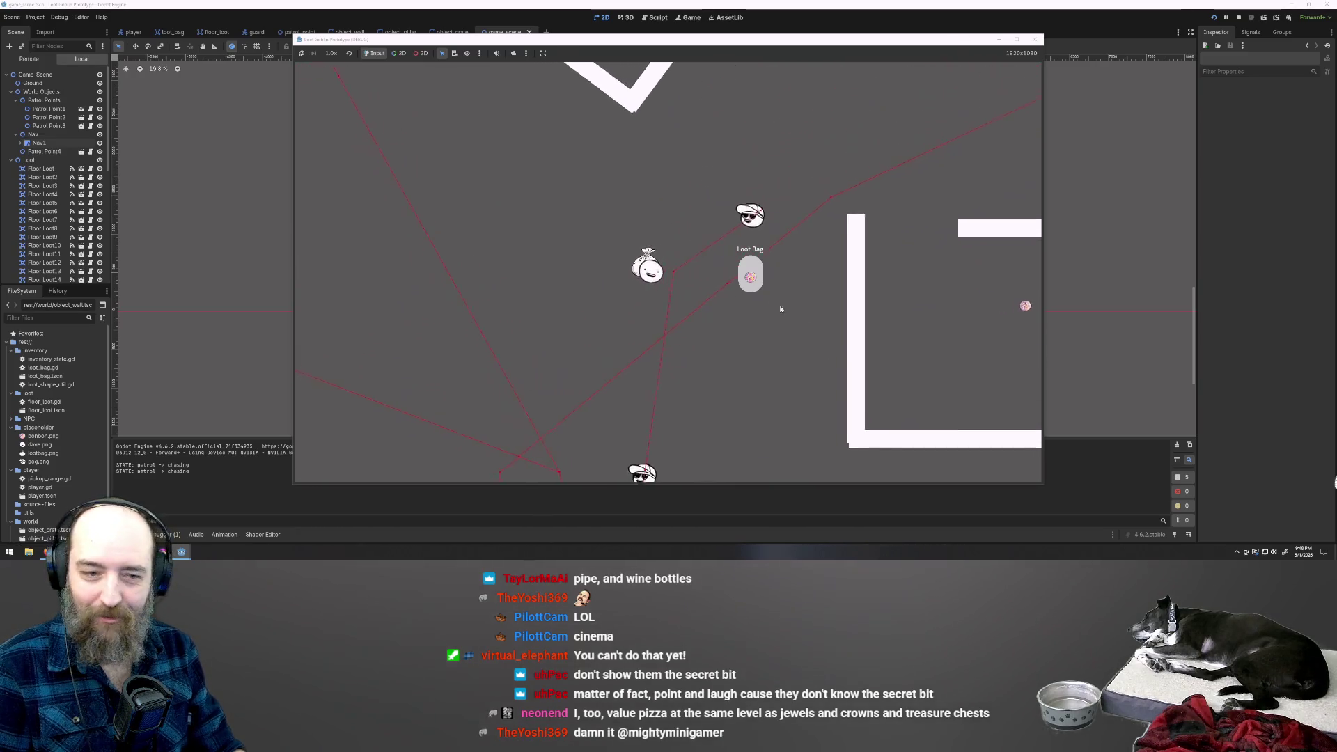
{"action": "key", "text": "w"}
{"action": "key", "text": "d"}
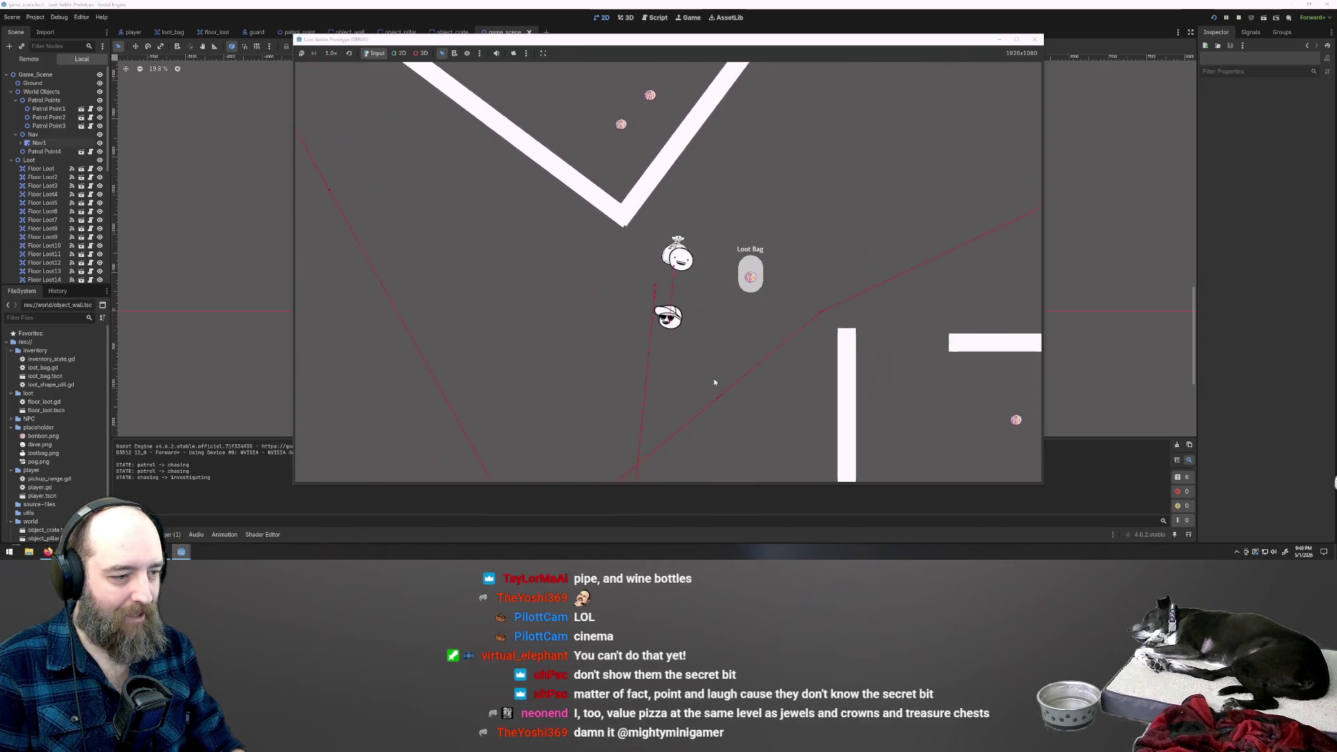
{"action": "key", "text": "w"}
{"action": "key", "text": "d"}
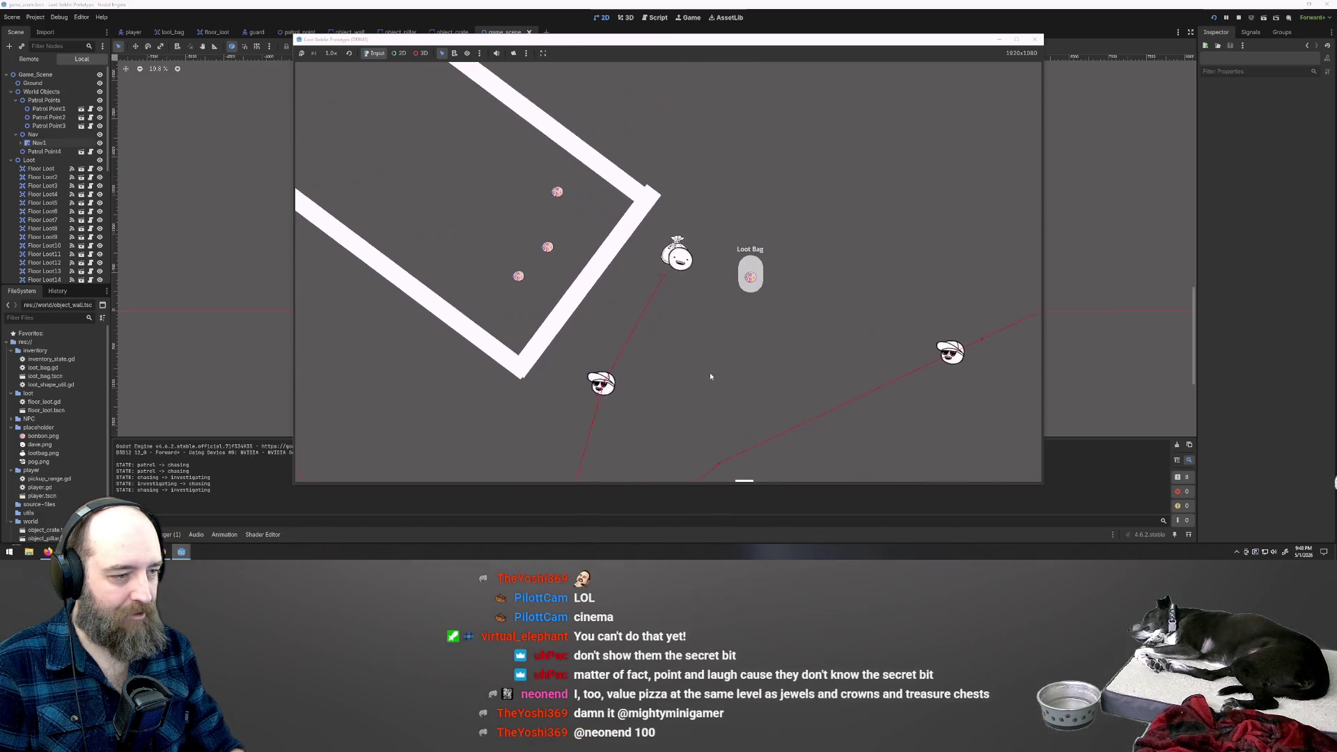
{"action": "key", "text": "w"}
{"action": "key", "text": "a"}
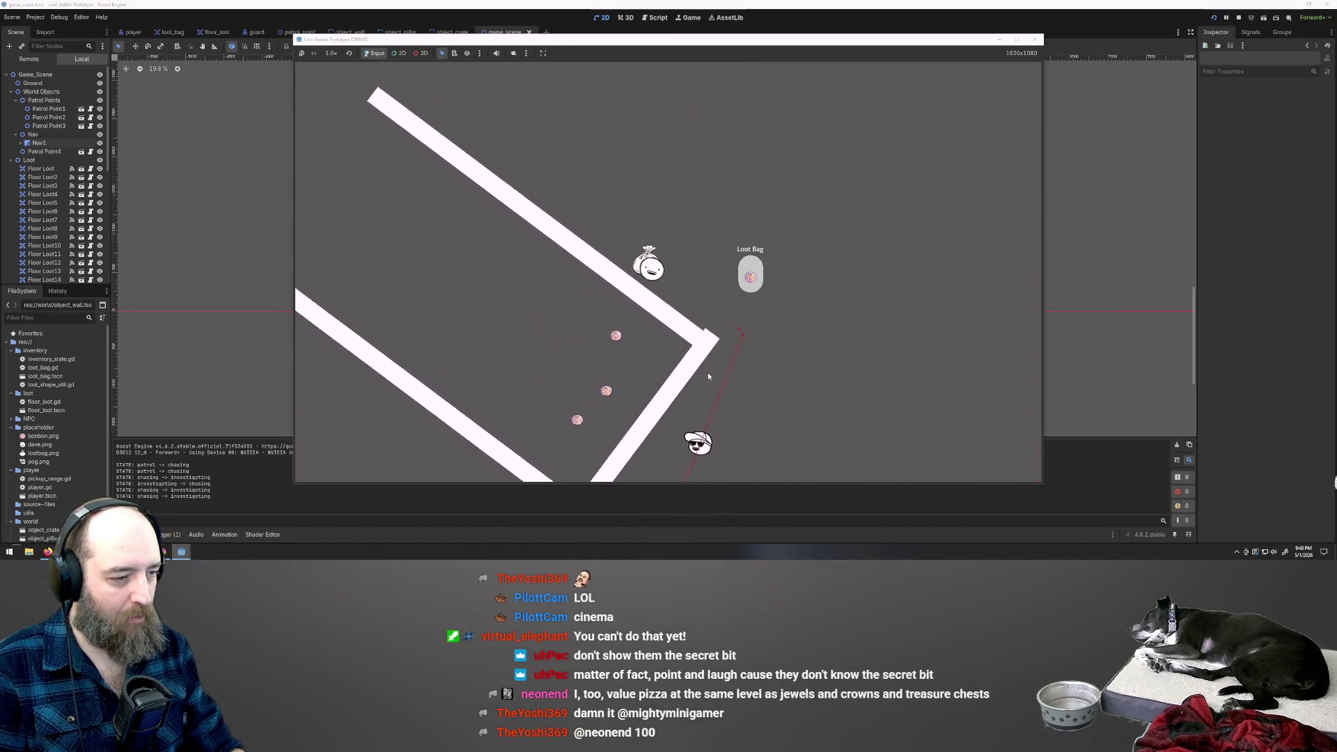
{"action": "key", "text": "w"}
{"action": "key", "text": "a"}
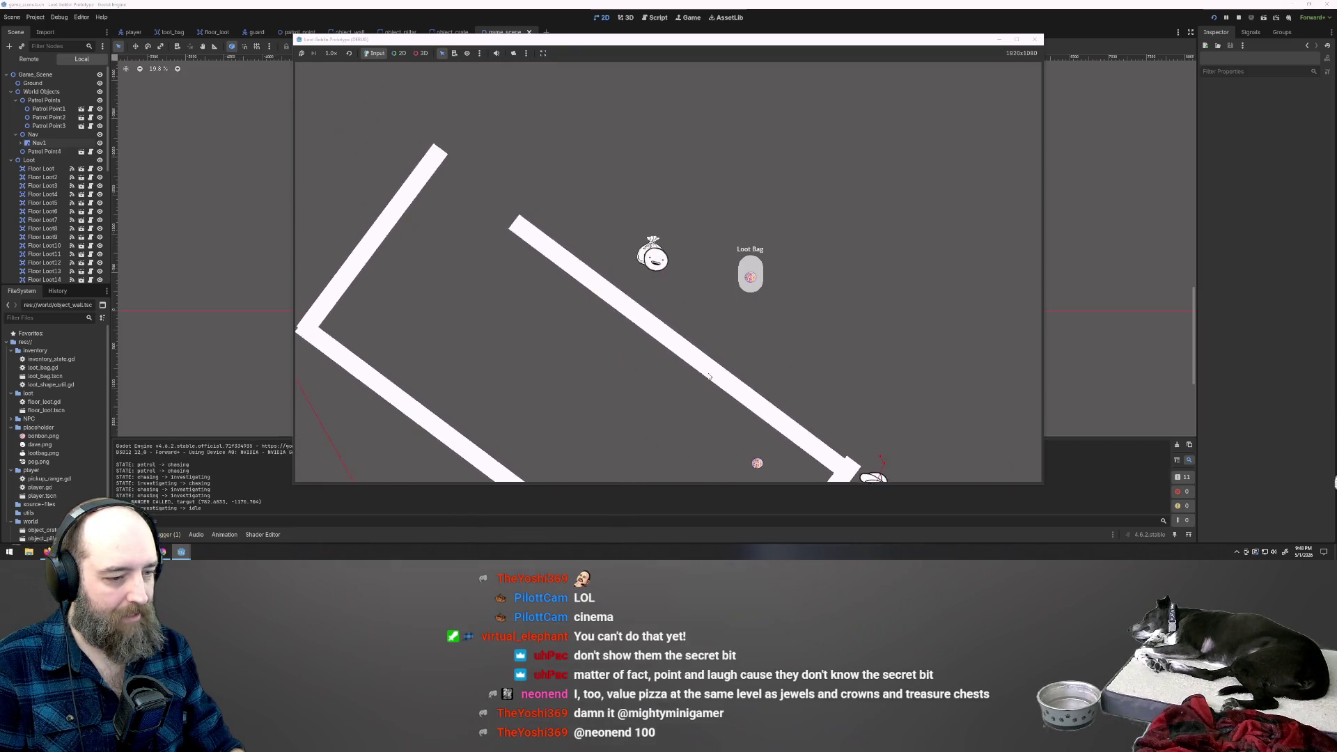
{"action": "key", "text": "a"}
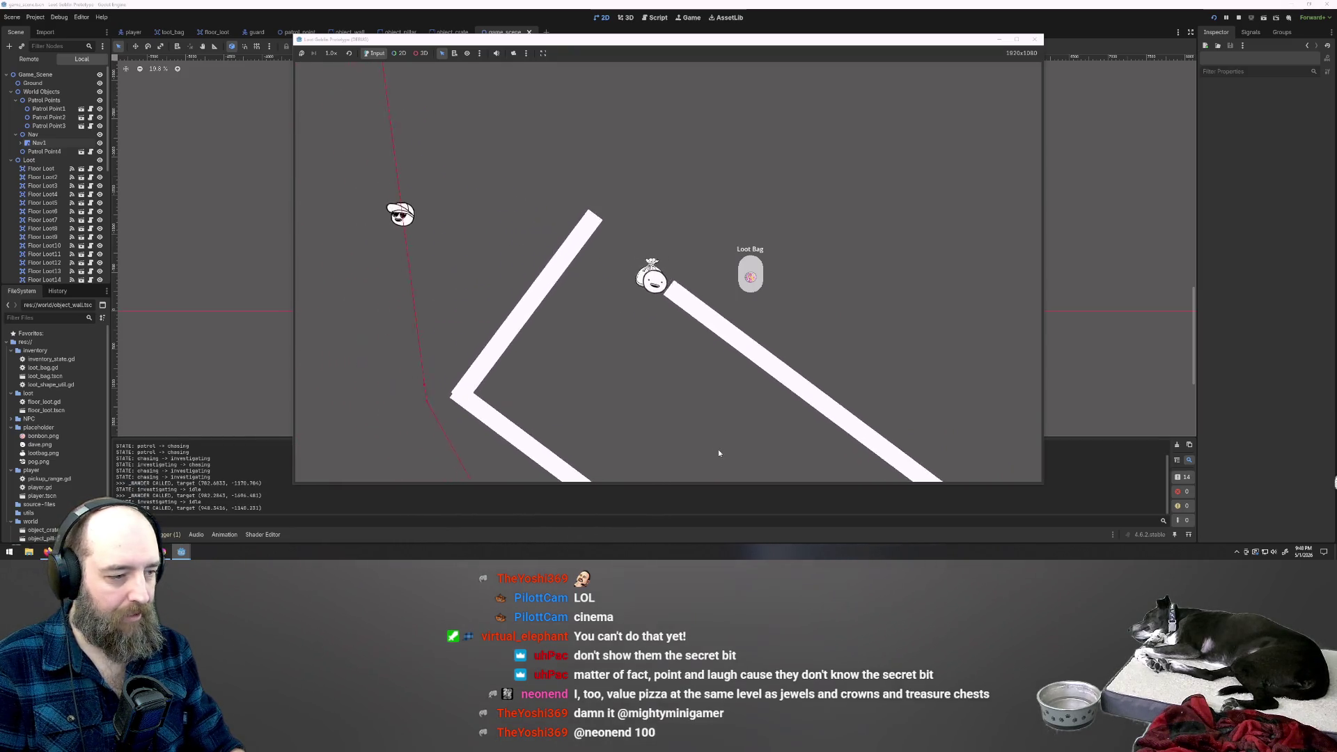
{"action": "key", "text": "s"}
{"action": "key", "text": "d"}
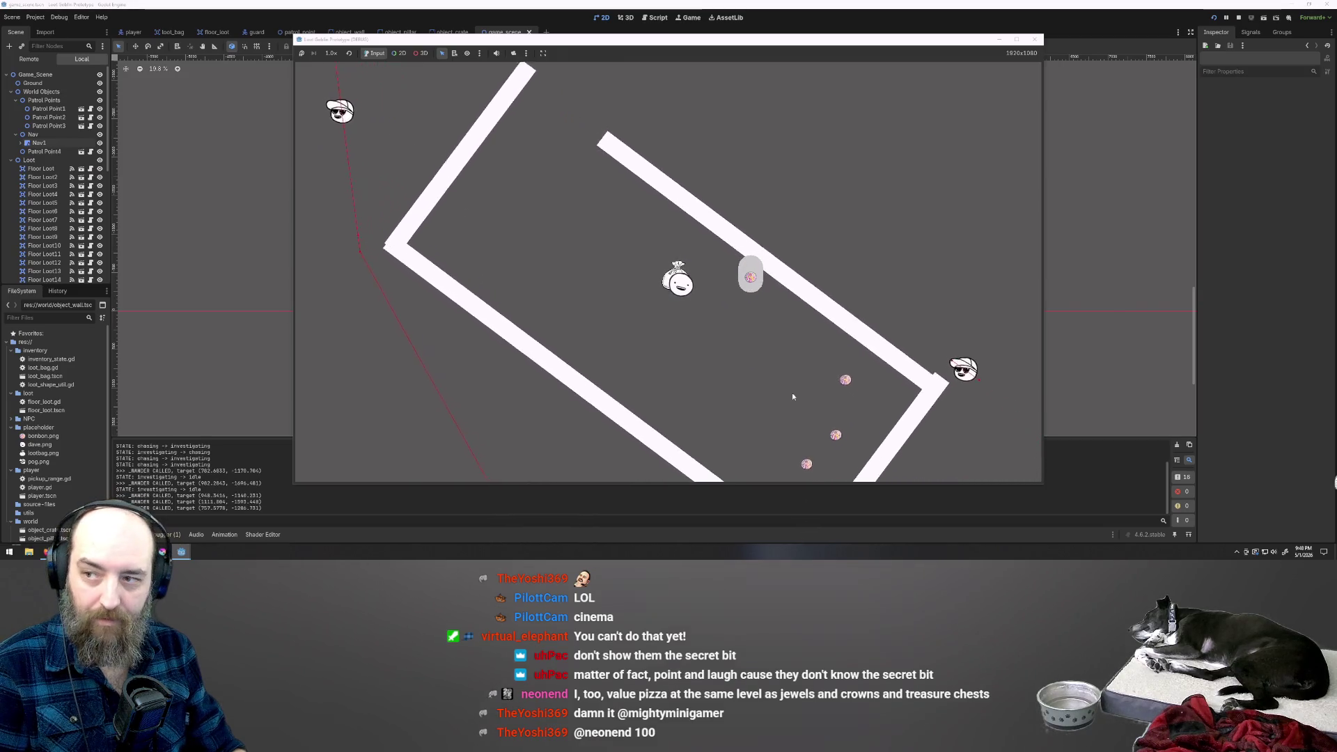
{"action": "key", "text": "s"}
{"action": "key", "text": "d"}
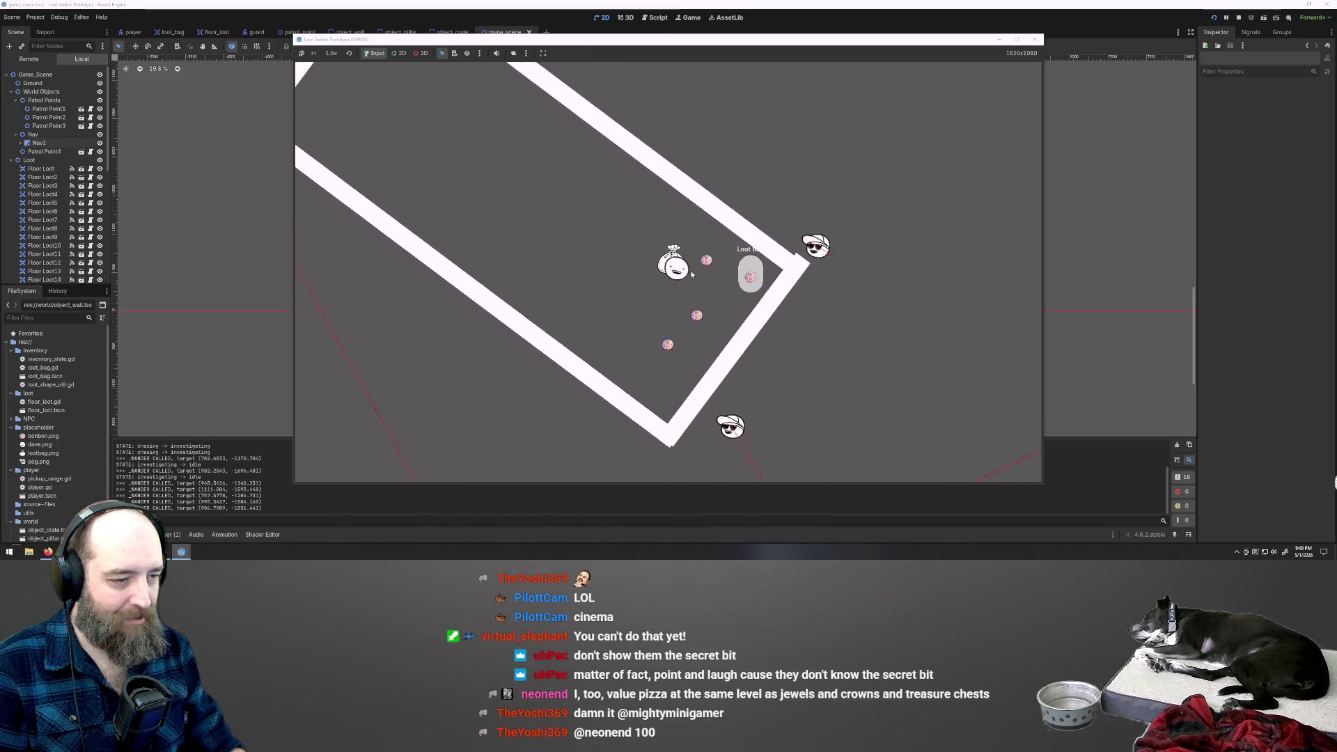
Scoop the pink loot and the nearby pickup into the bag.
{"action": "left_click", "coordinate": [694, 270]}
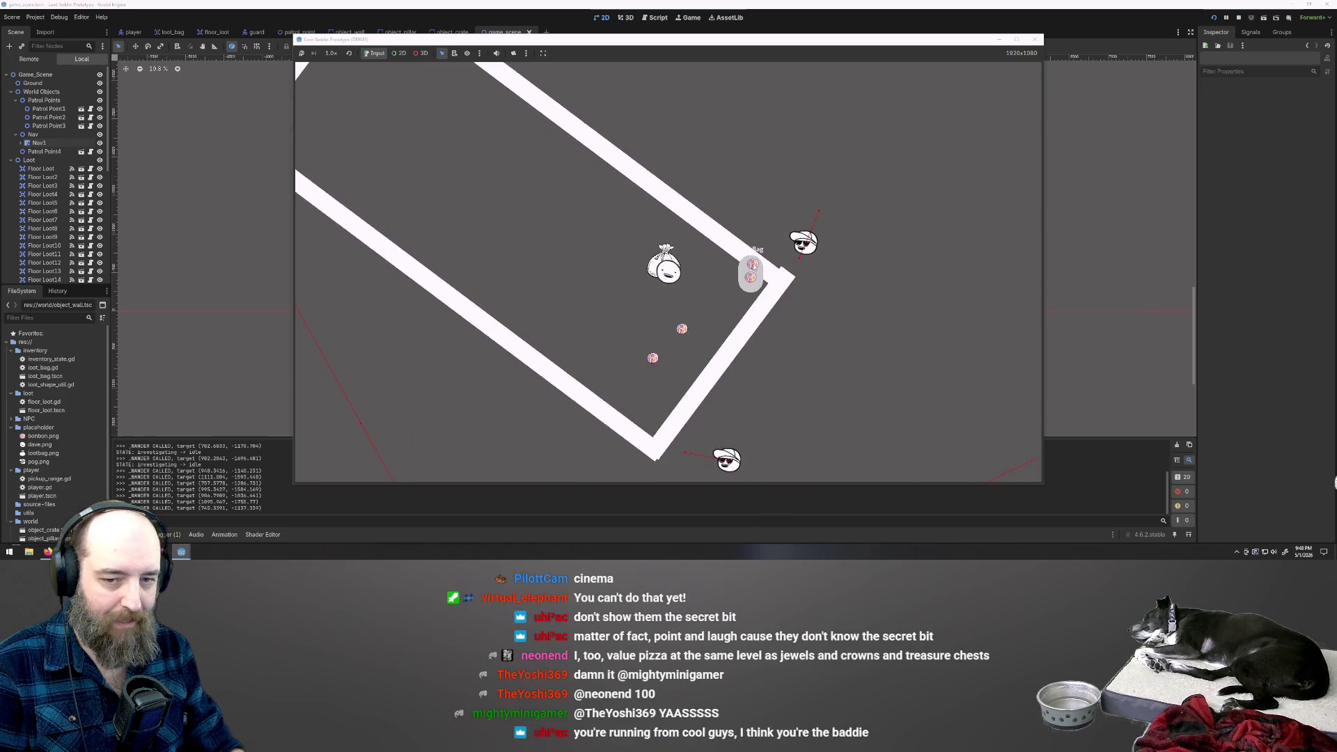
{"action": "key", "text": "s"}
{"action": "left_click", "coordinate": [681, 292]}
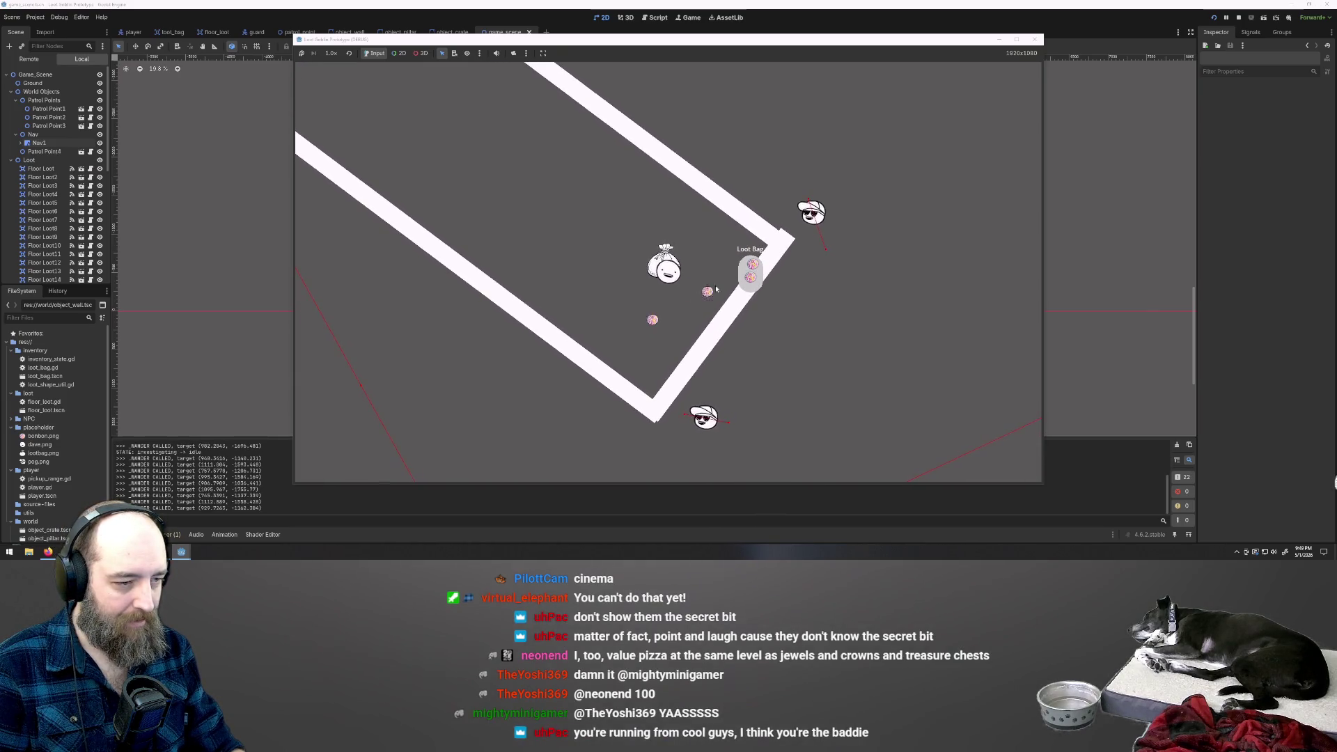
Move the player up-left away from the guards, then stop and relaunch the game.
{"action": "key", "text": "s"}
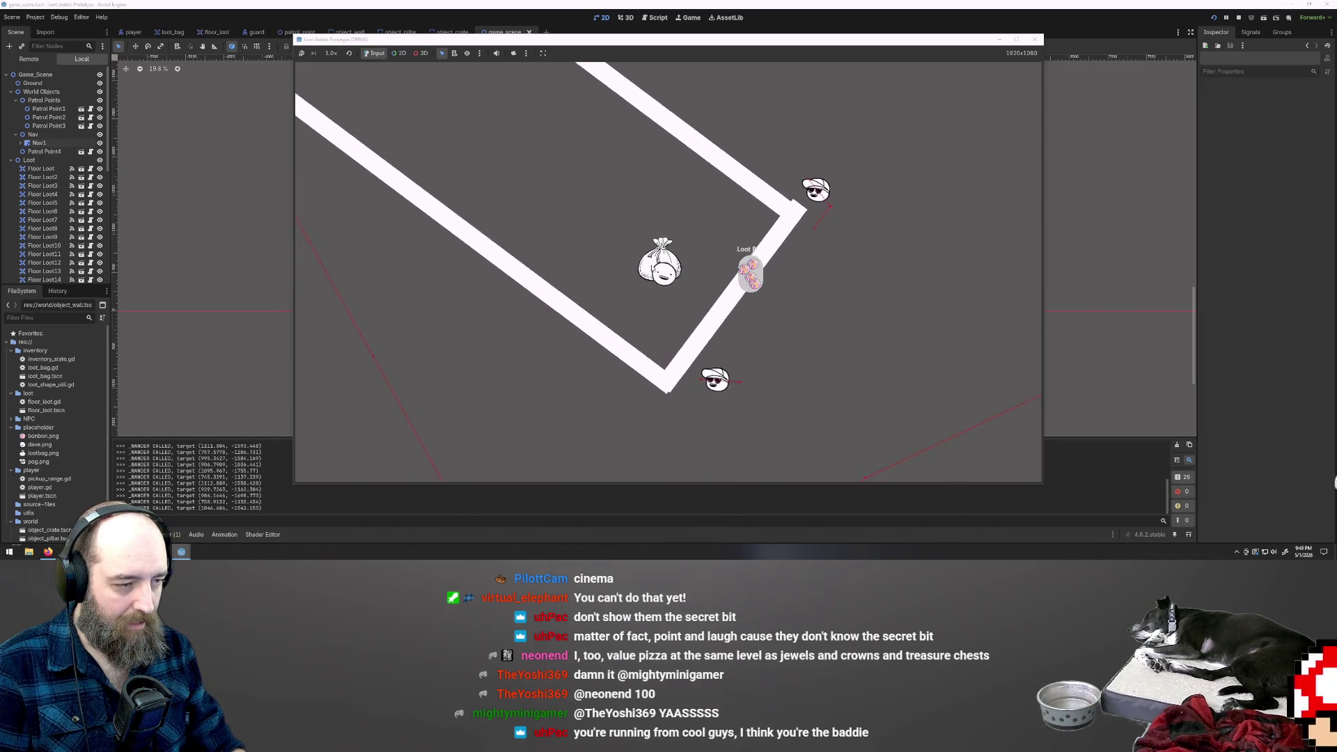
{"action": "key", "text": "a"}
{"action": "key", "text": "a"}
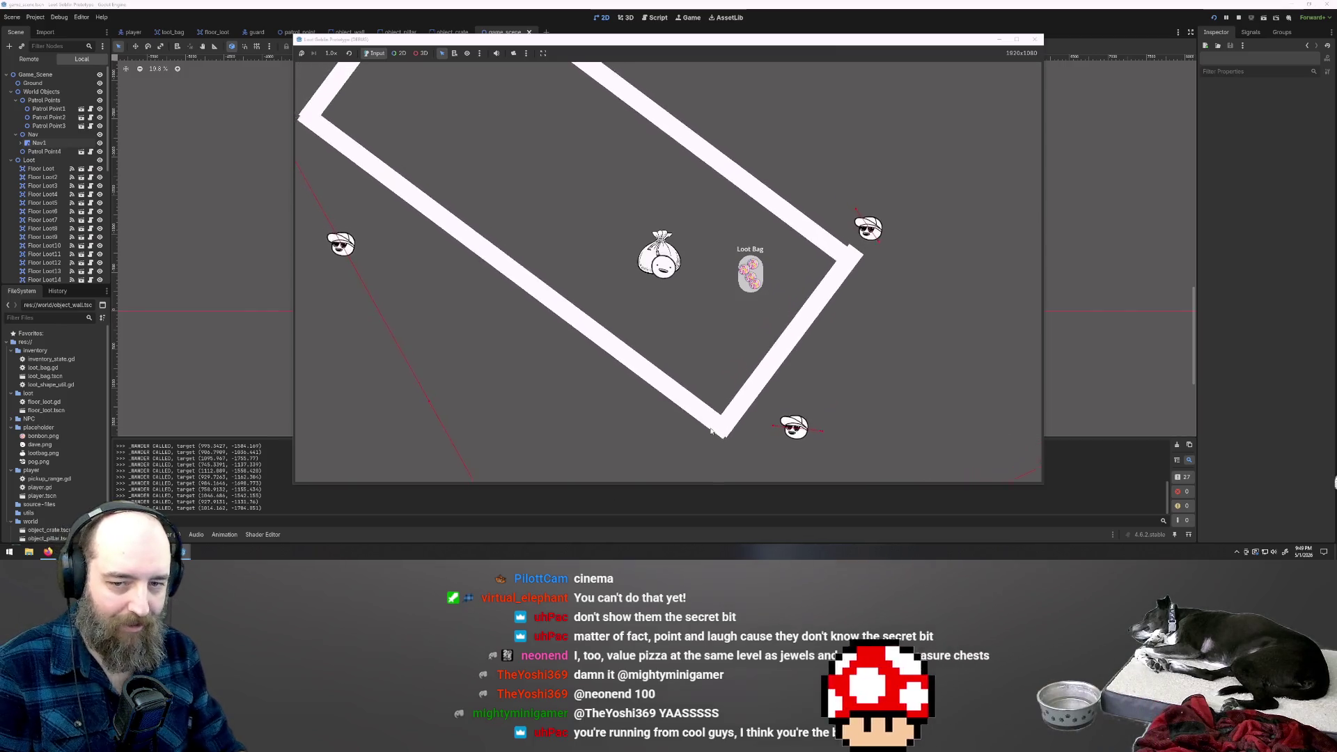
{"action": "key", "text": "a"}
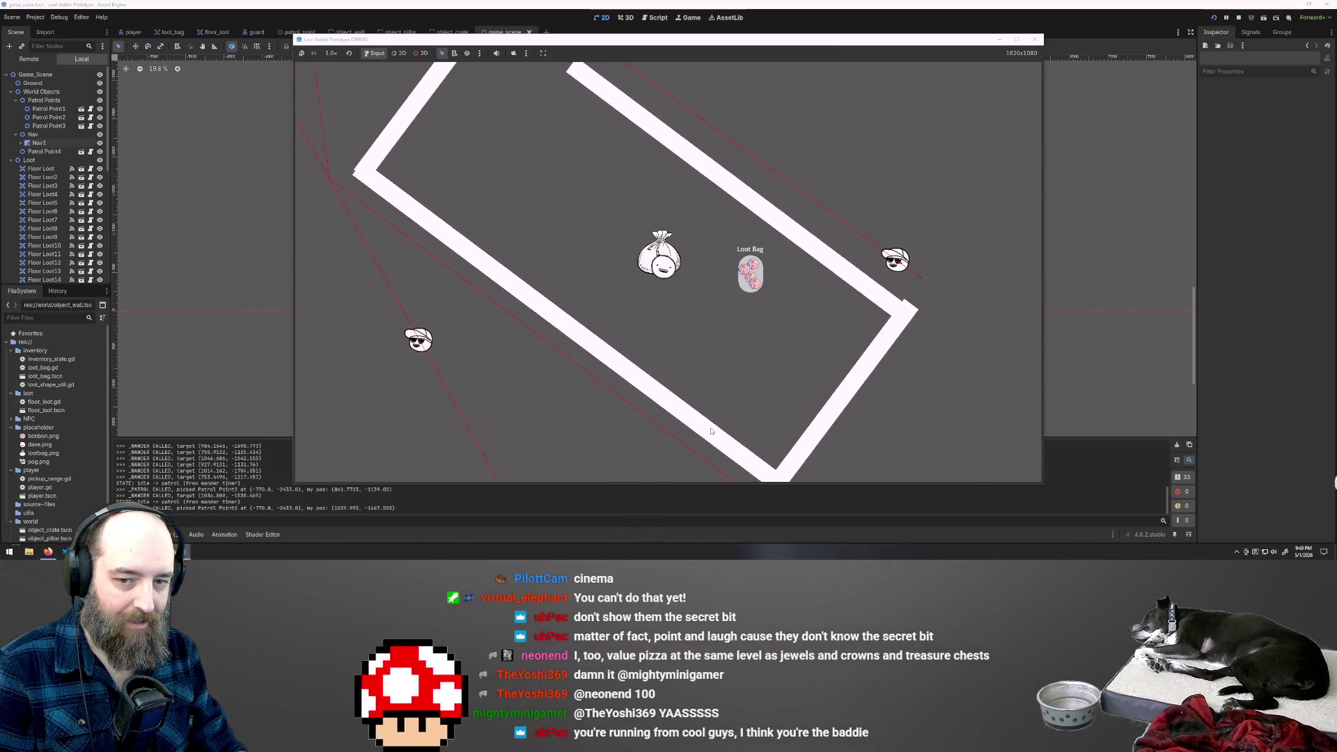
{"action": "key", "text": "a"}
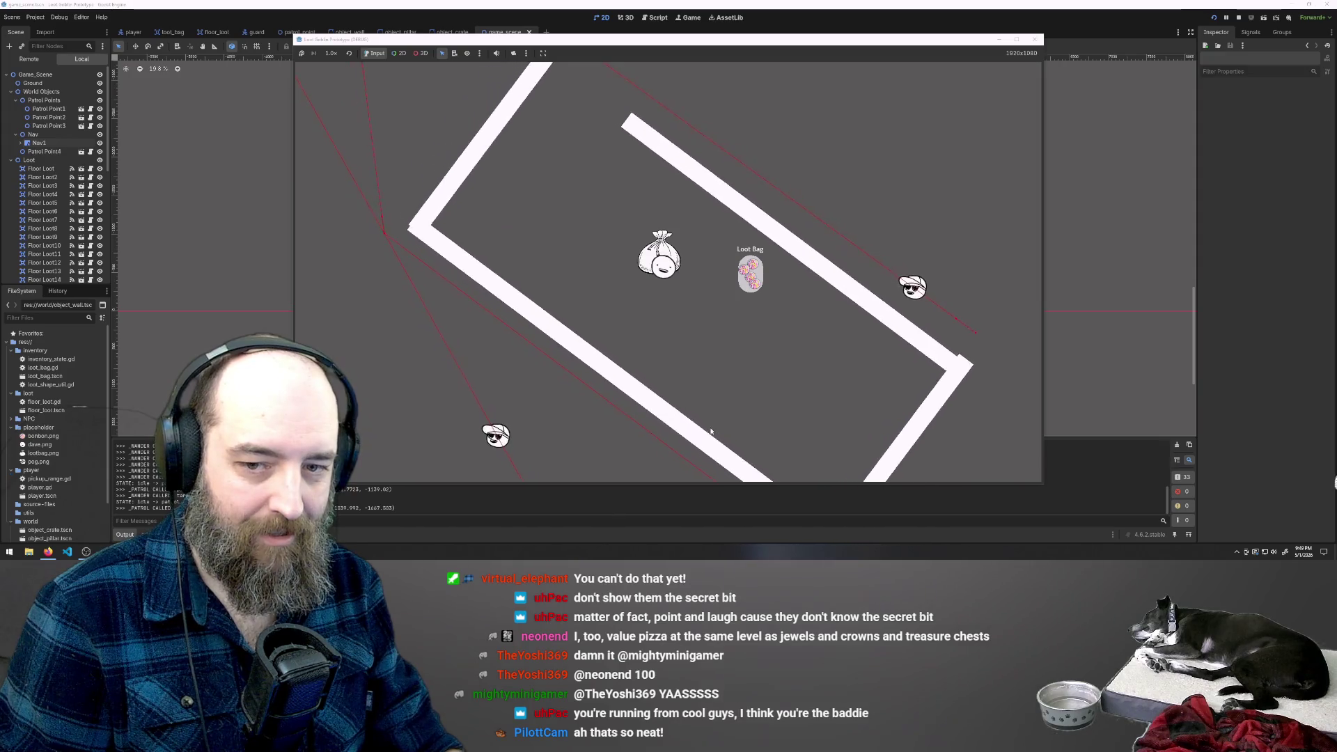
{"action": "key", "text": "a"}
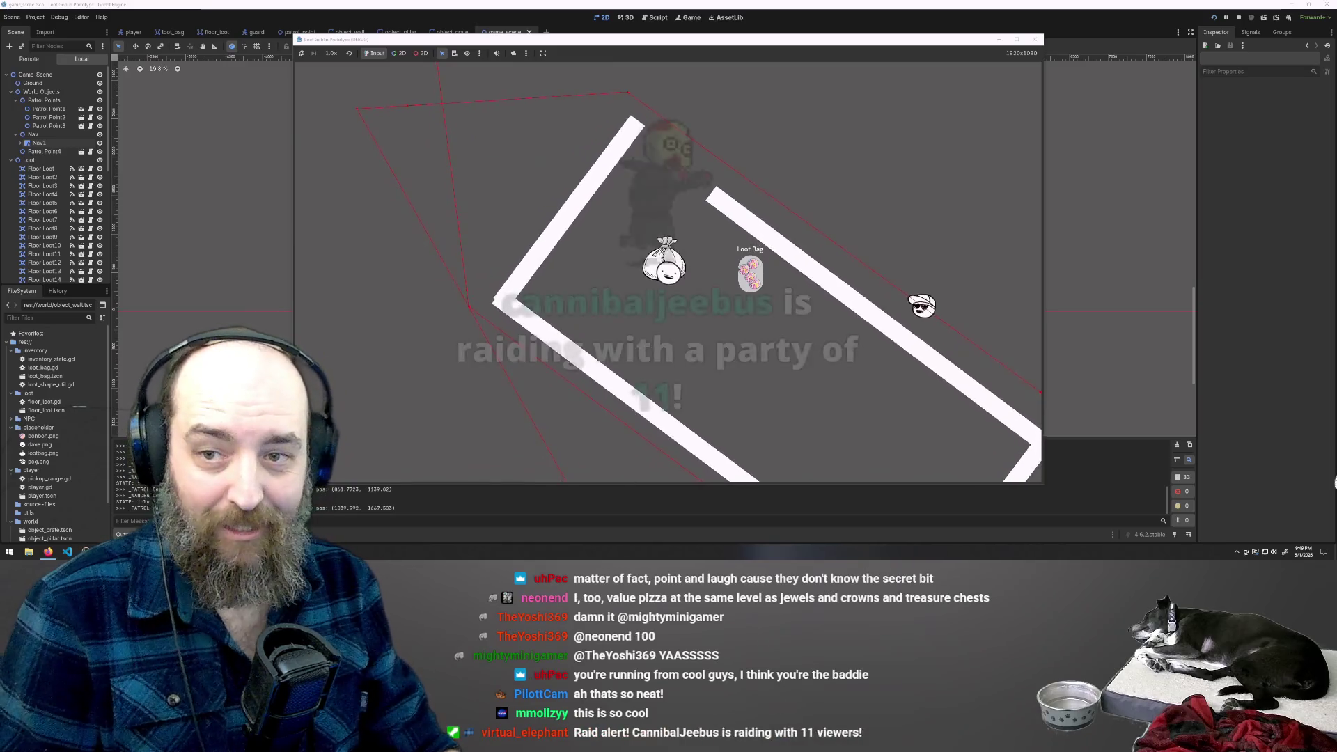
{"action": "key", "text": "s"}
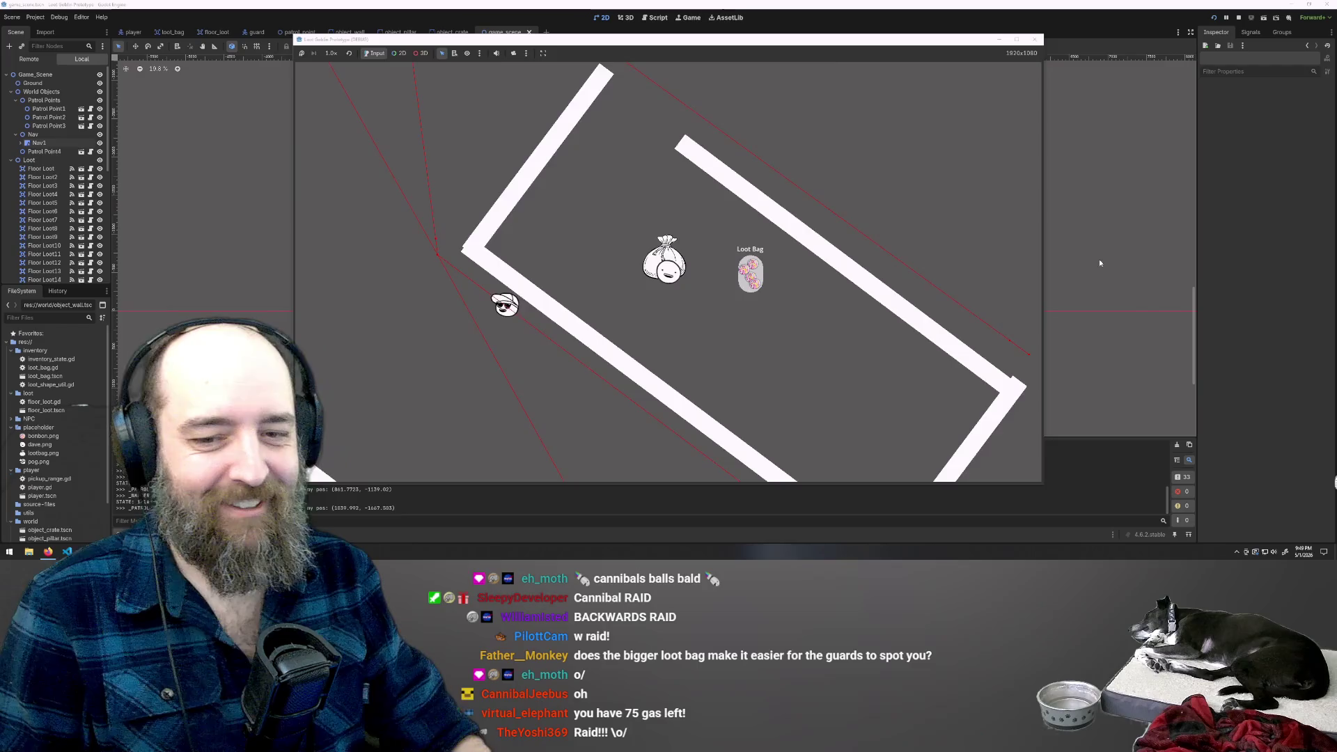
{"action": "key", "text": "F8"}
{"action": "key", "text": "F5"}
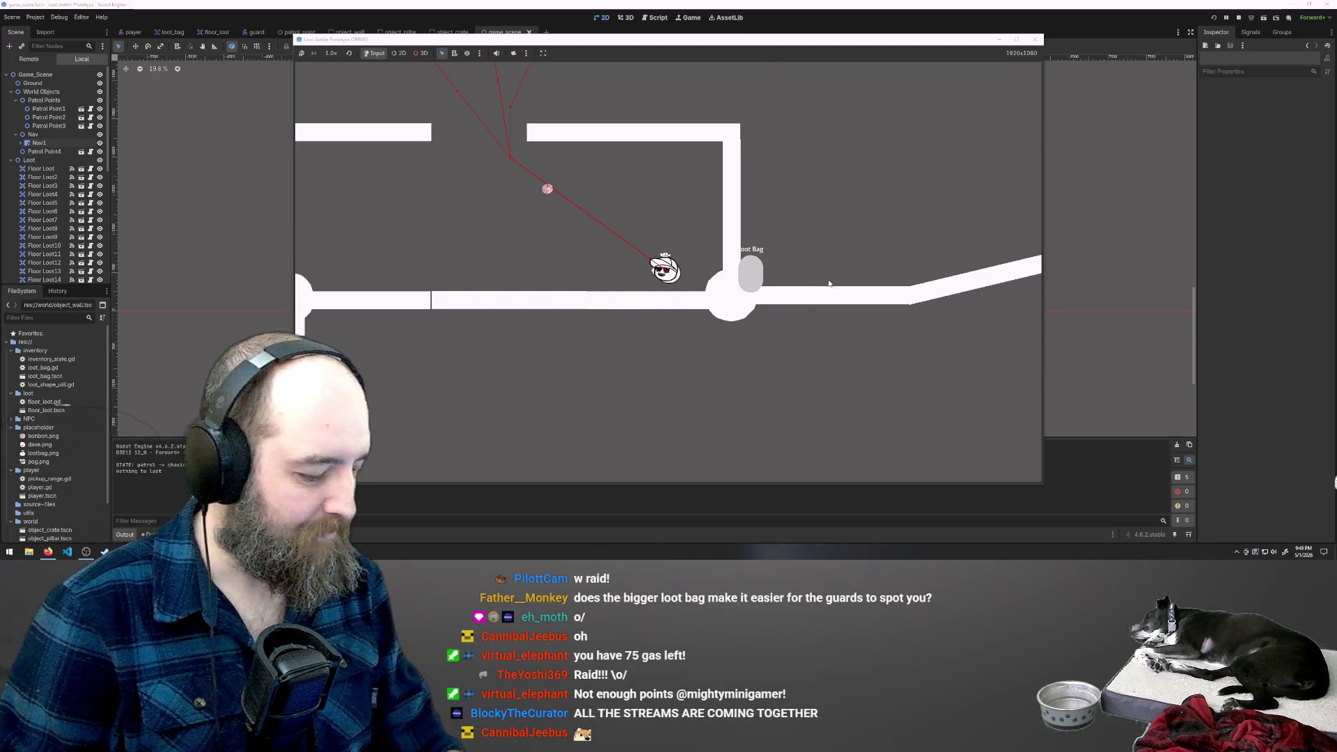
Walk the player left, then right along the wall as three guards close in.
{"action": "key", "text": "a"}
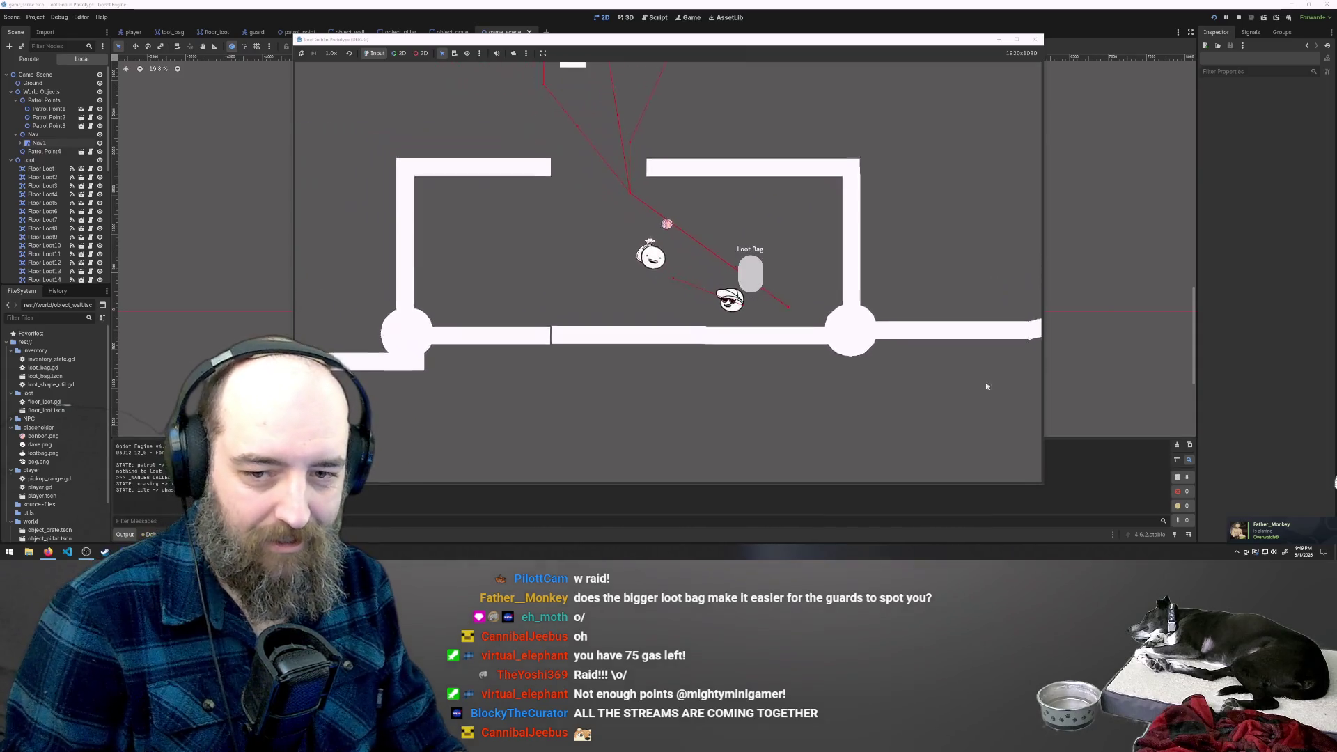
{"action": "key", "text": "a"}
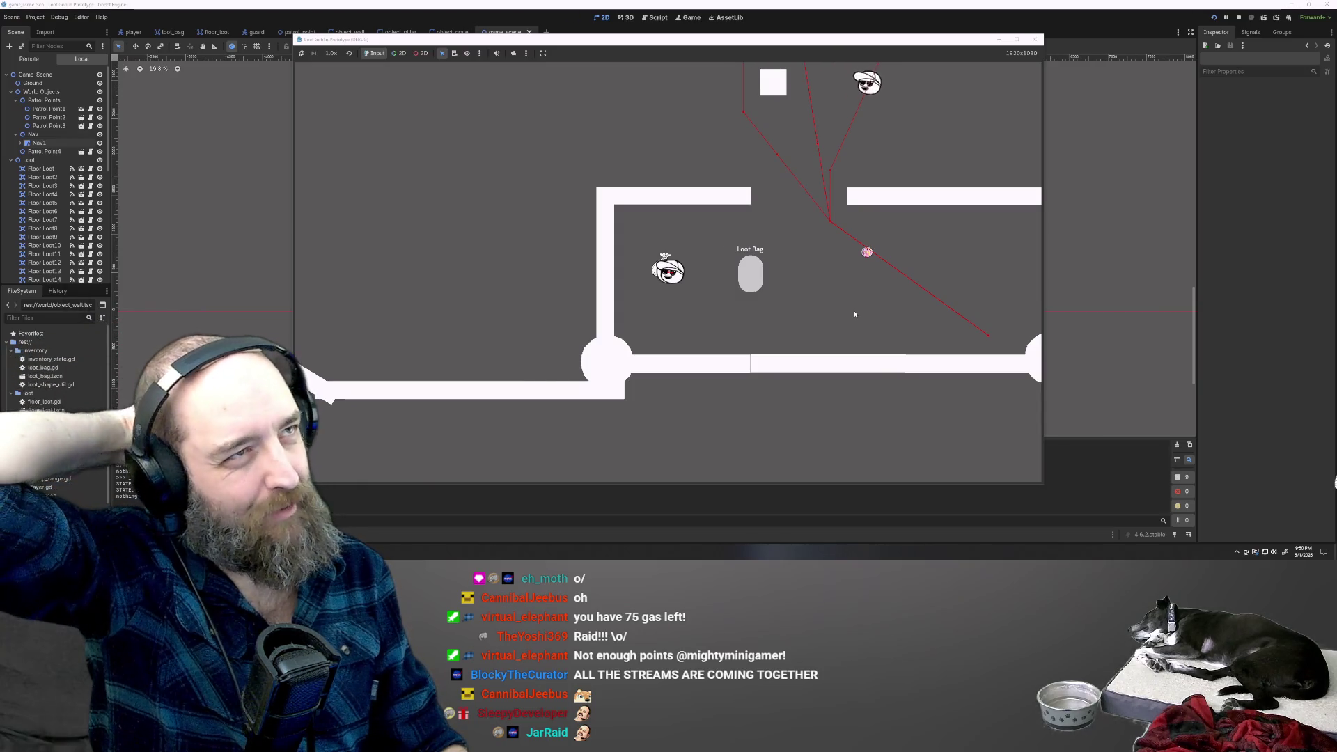
{"action": "key", "text": "d"}
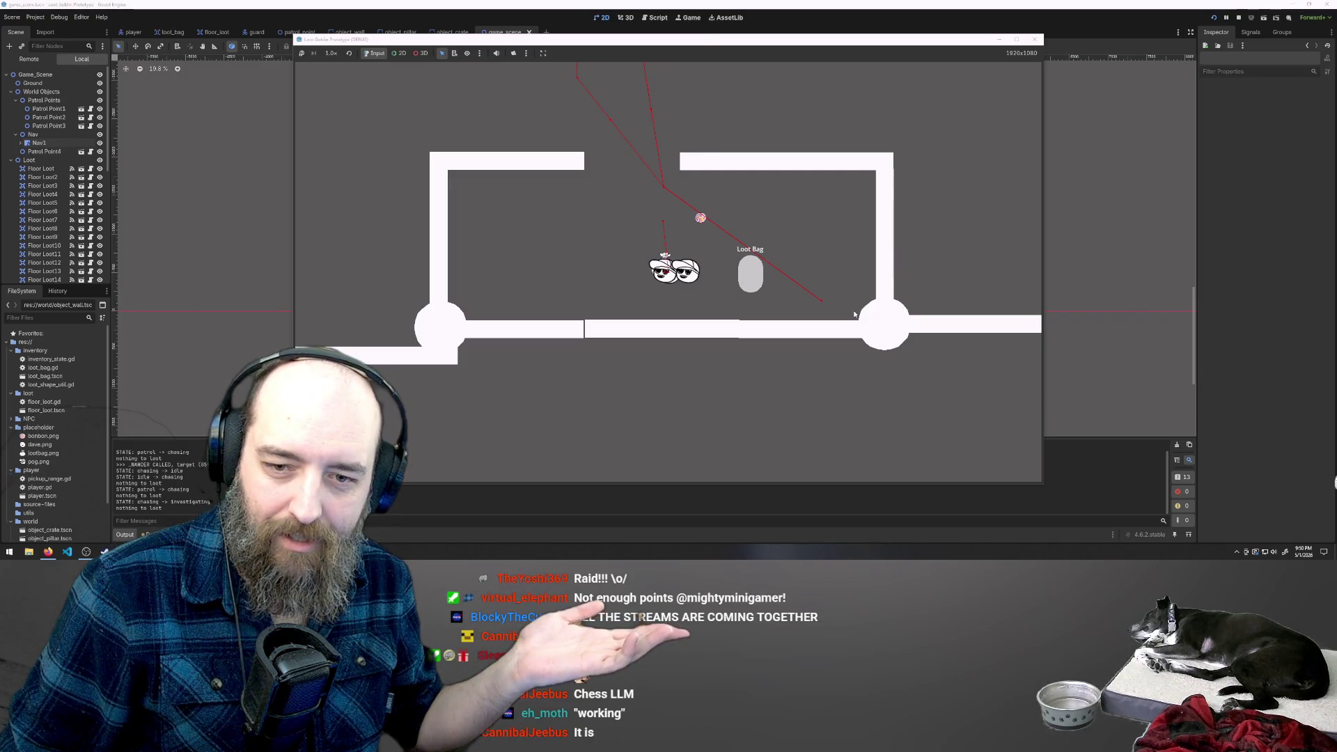
{"action": "key", "text": "d"}
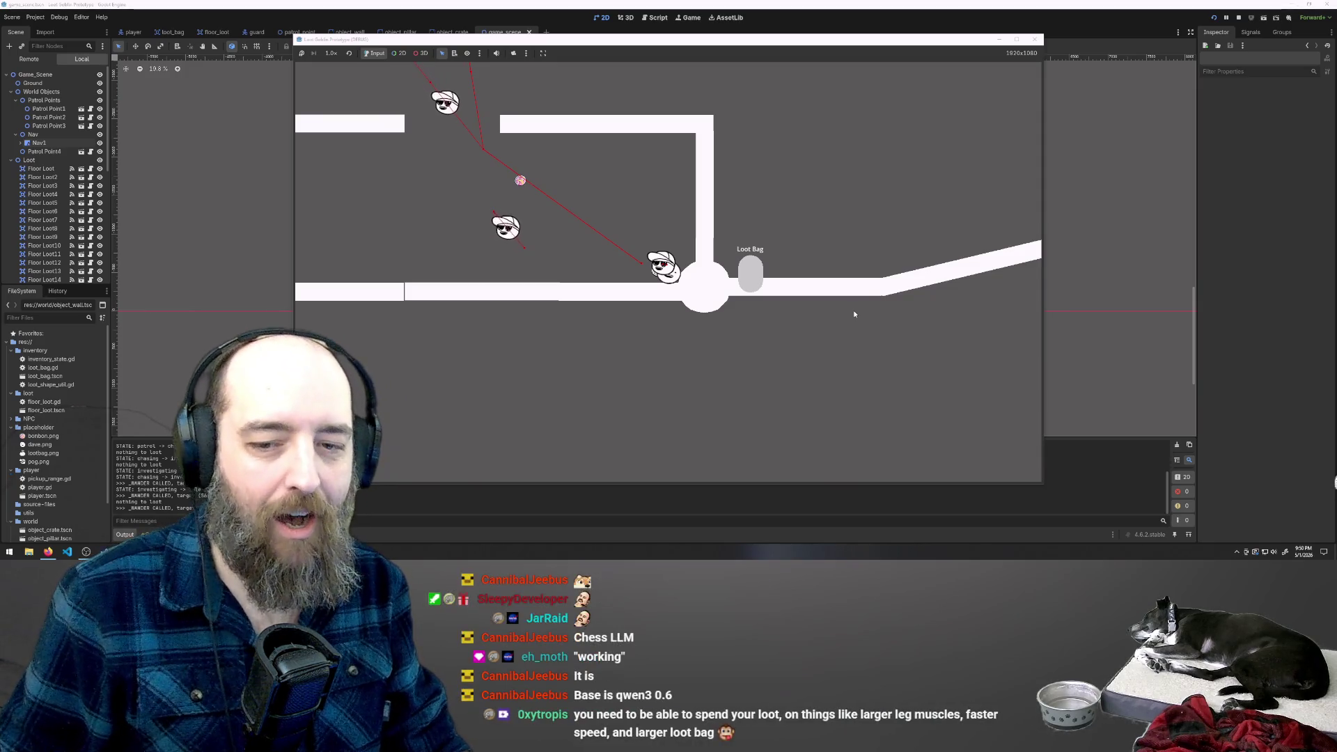
Walk the player up and left into the pickup room, then drag a floor pickup into the Loot Bag.
{"action": "key", "text": "w"}
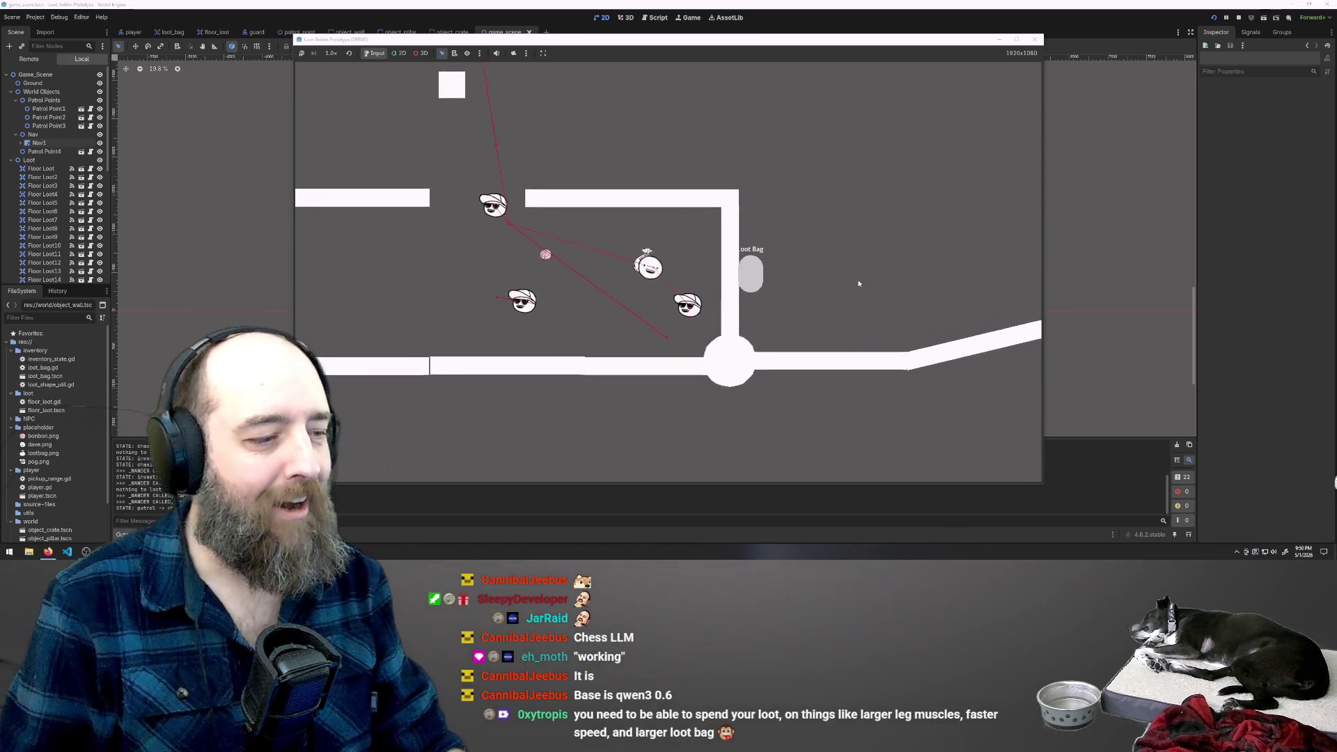
{"action": "key", "text": "a"}
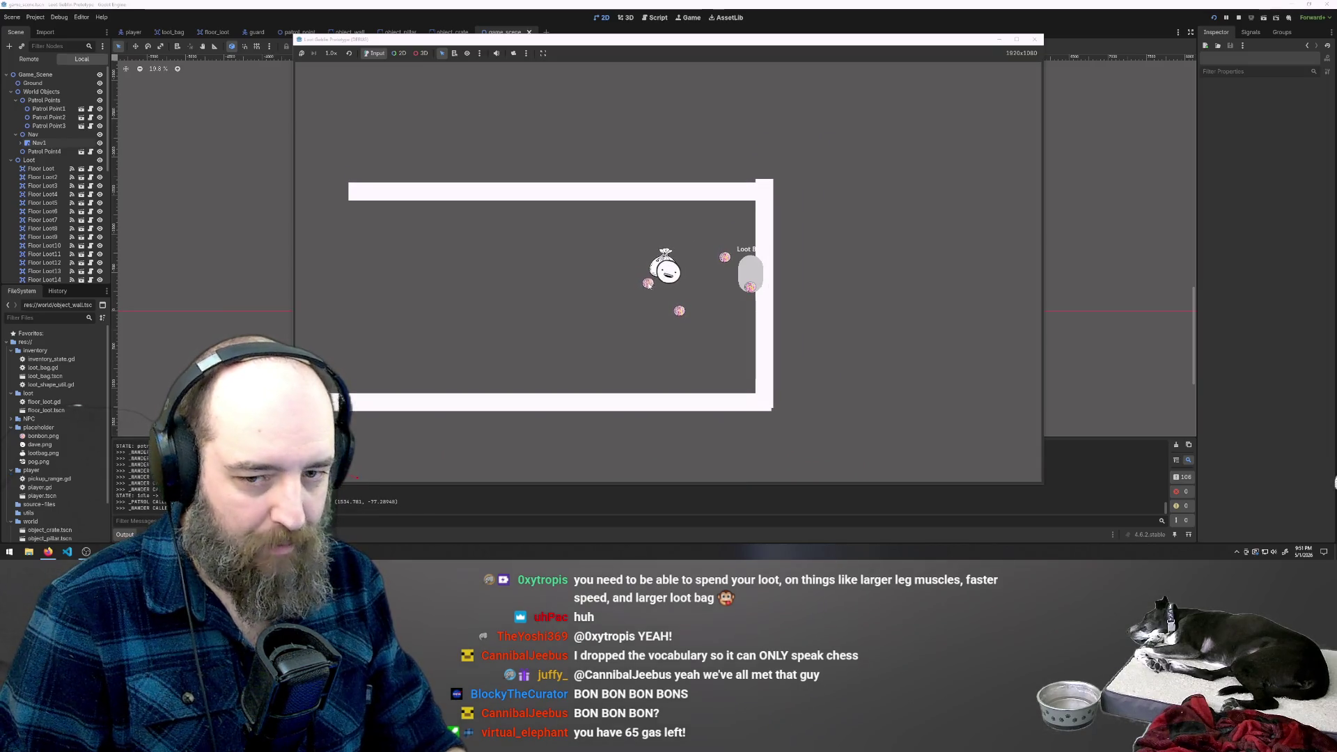
{"action": "left_click_drag", "start_coordinate": [692, 262], "coordinate": [747, 275]}
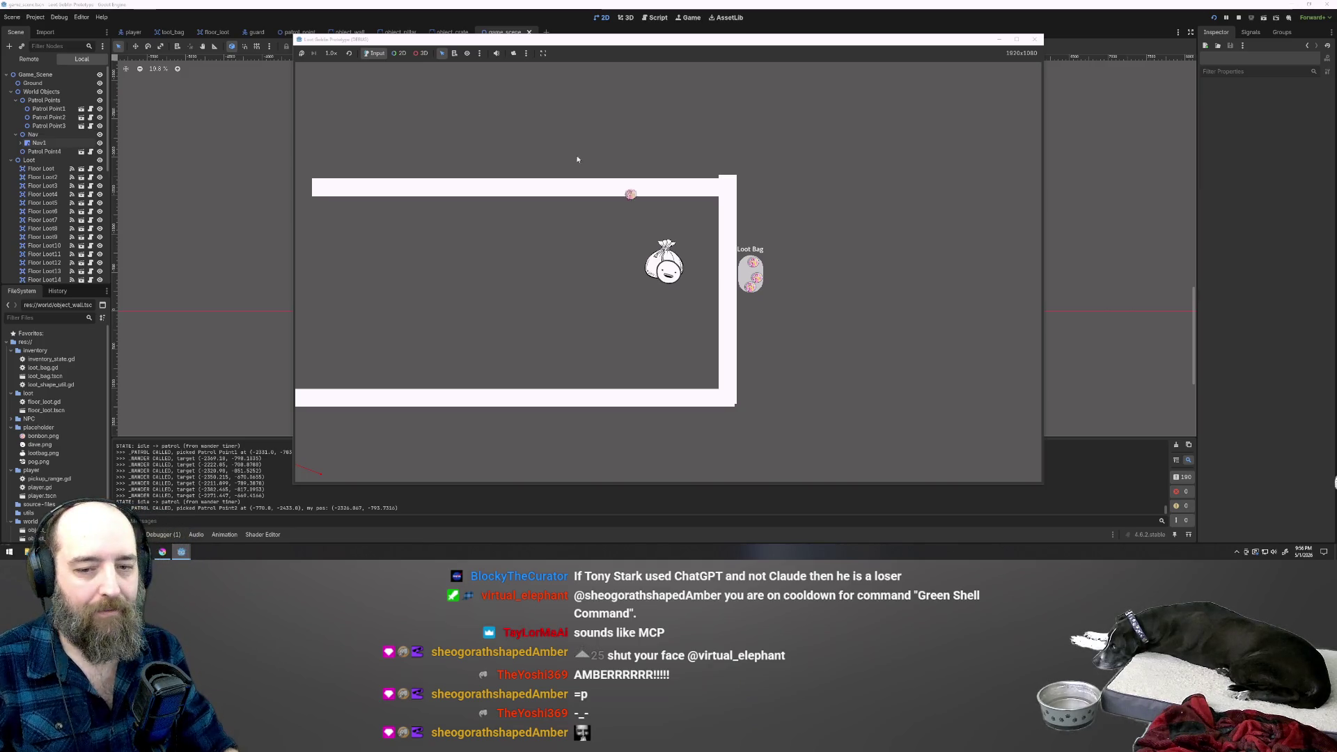
Walk the player left along the corridor and up toward the top walls, then switch to Krita.
{"action": "key", "text": "a"}
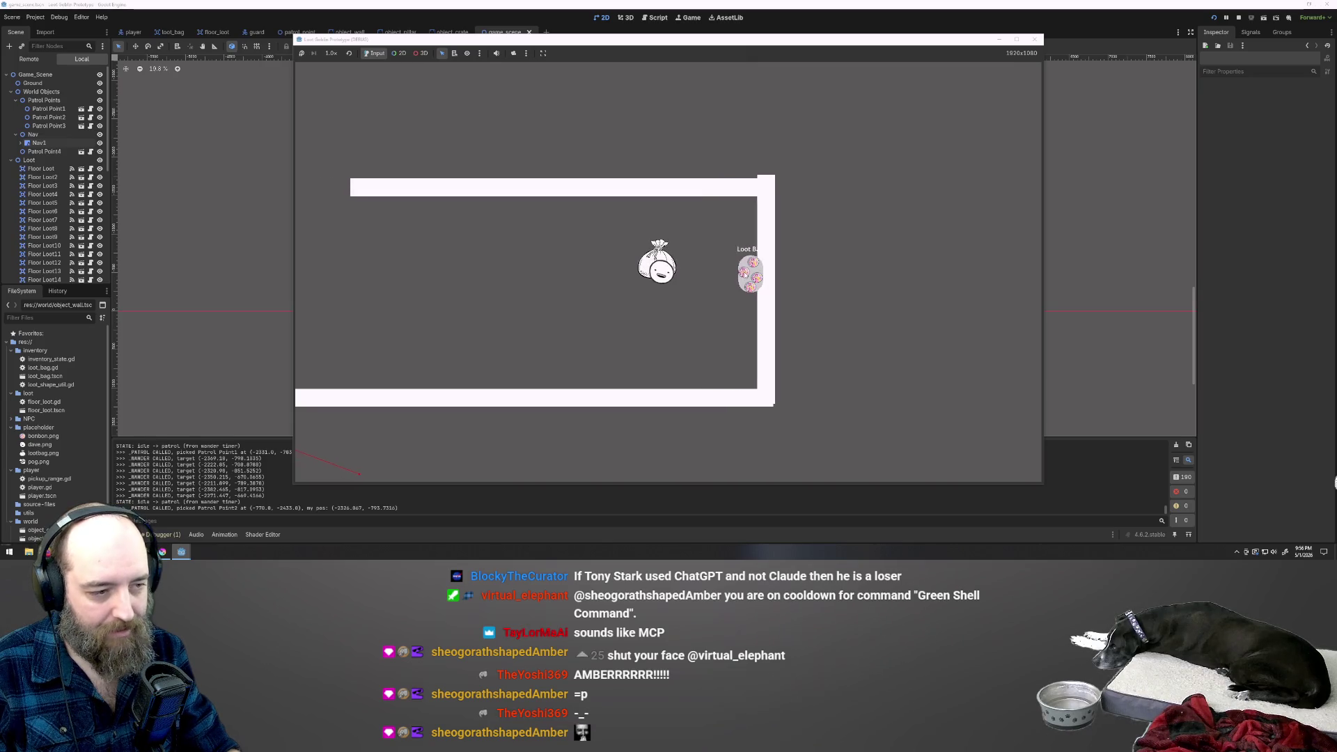
{"action": "key", "text": "a"}
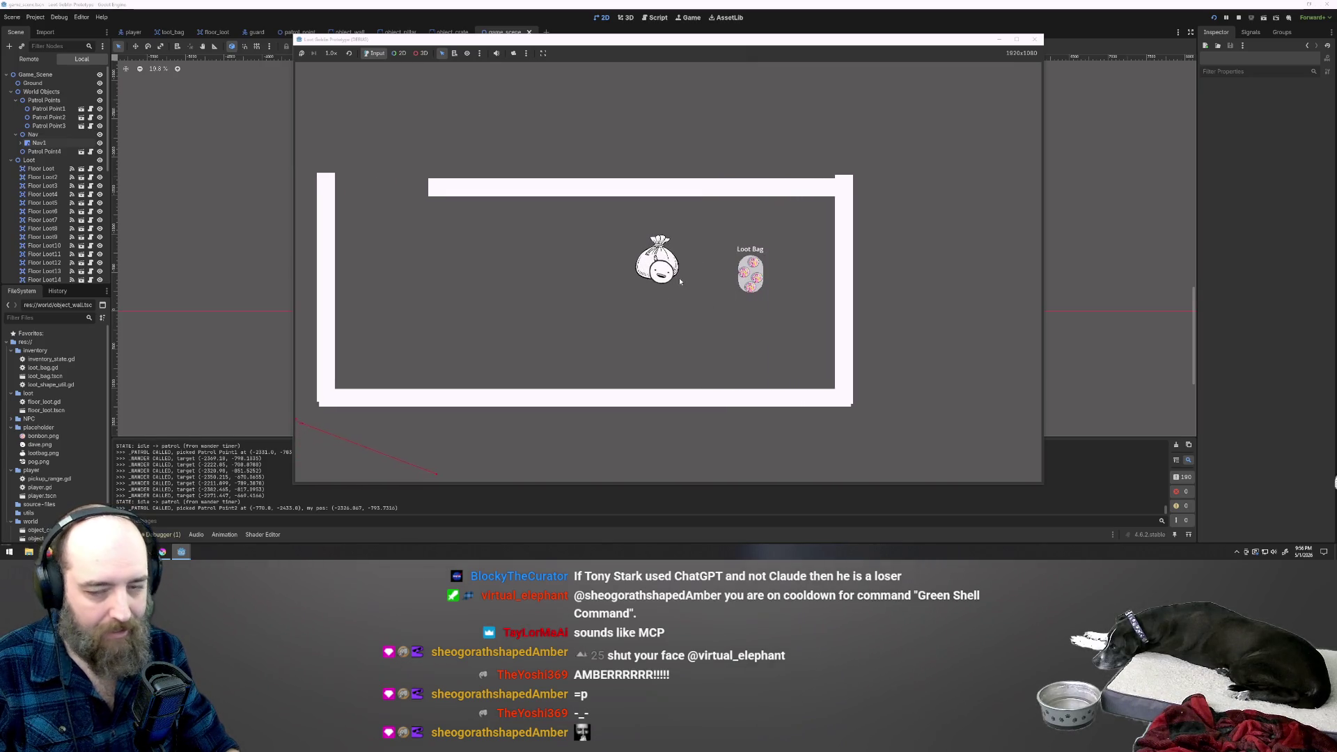
{"action": "key", "text": "a"}
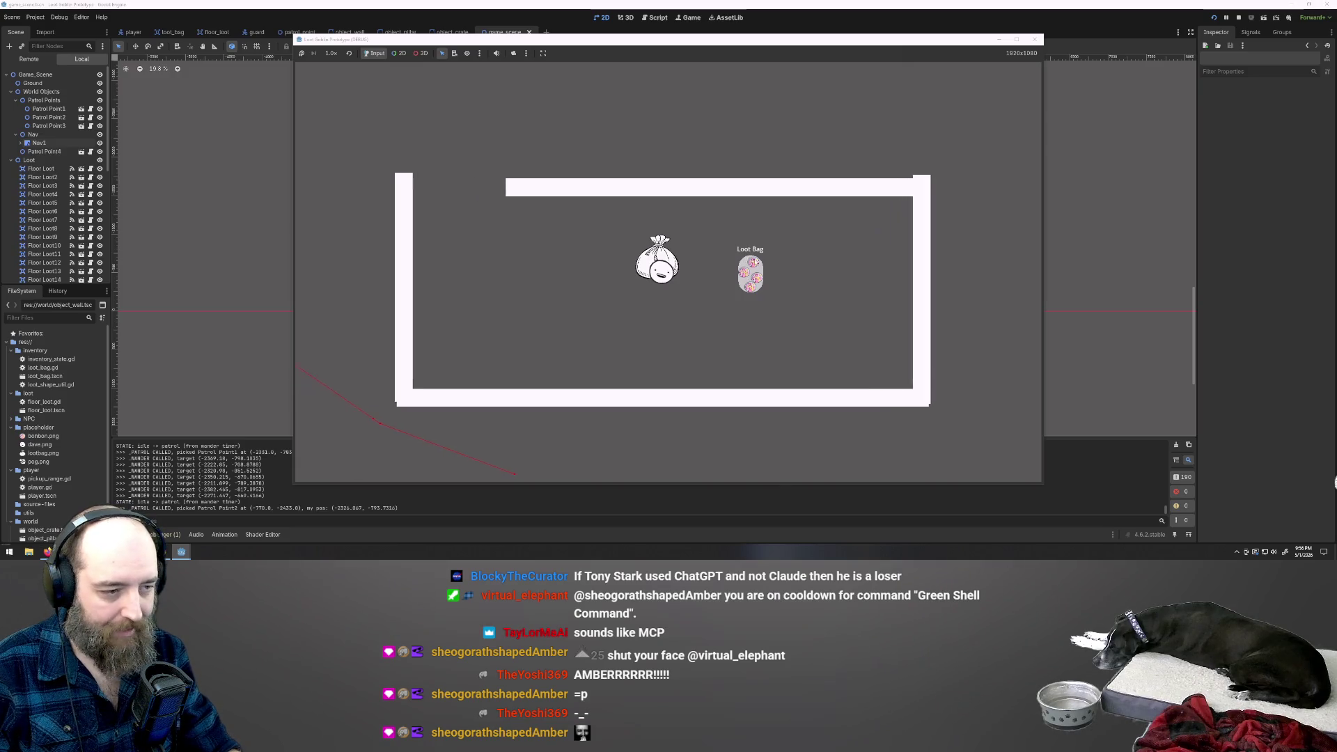
{"action": "key", "text": "a"}
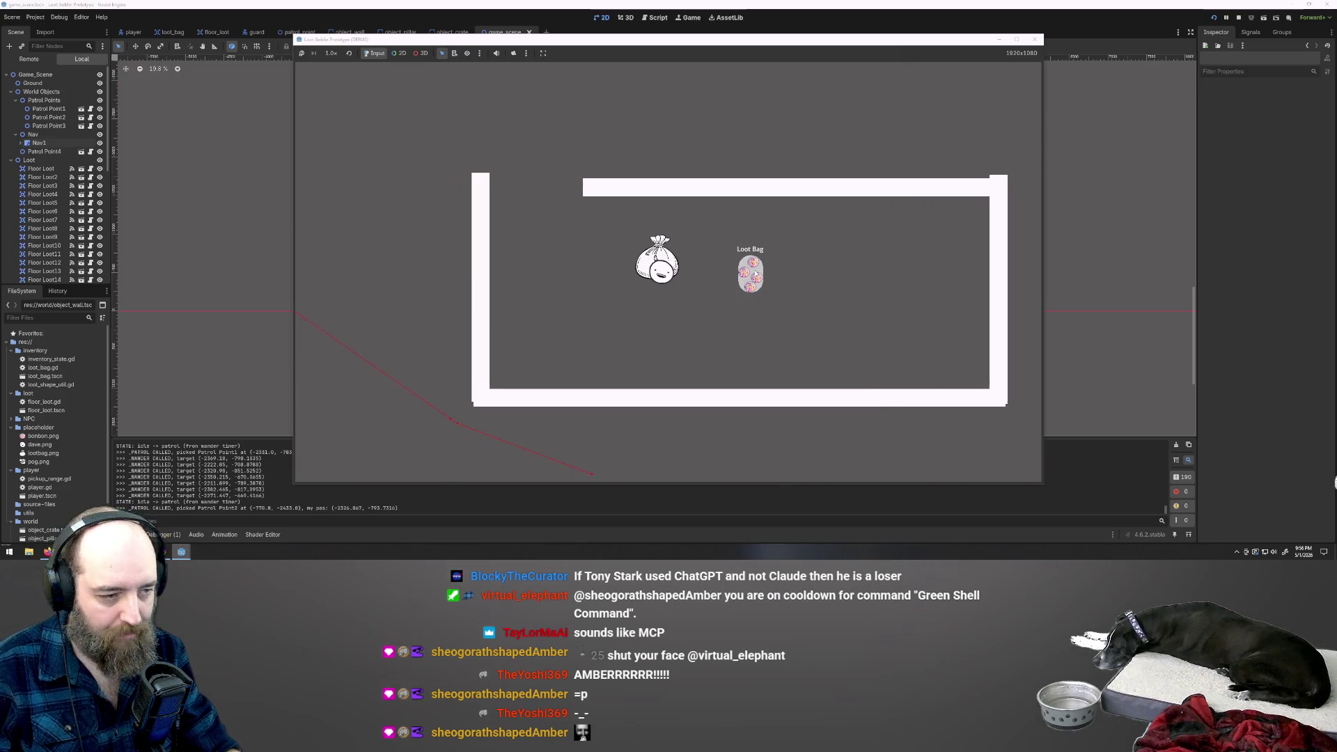
{"action": "key", "text": "a"}
{"action": "key", "text": "w"}
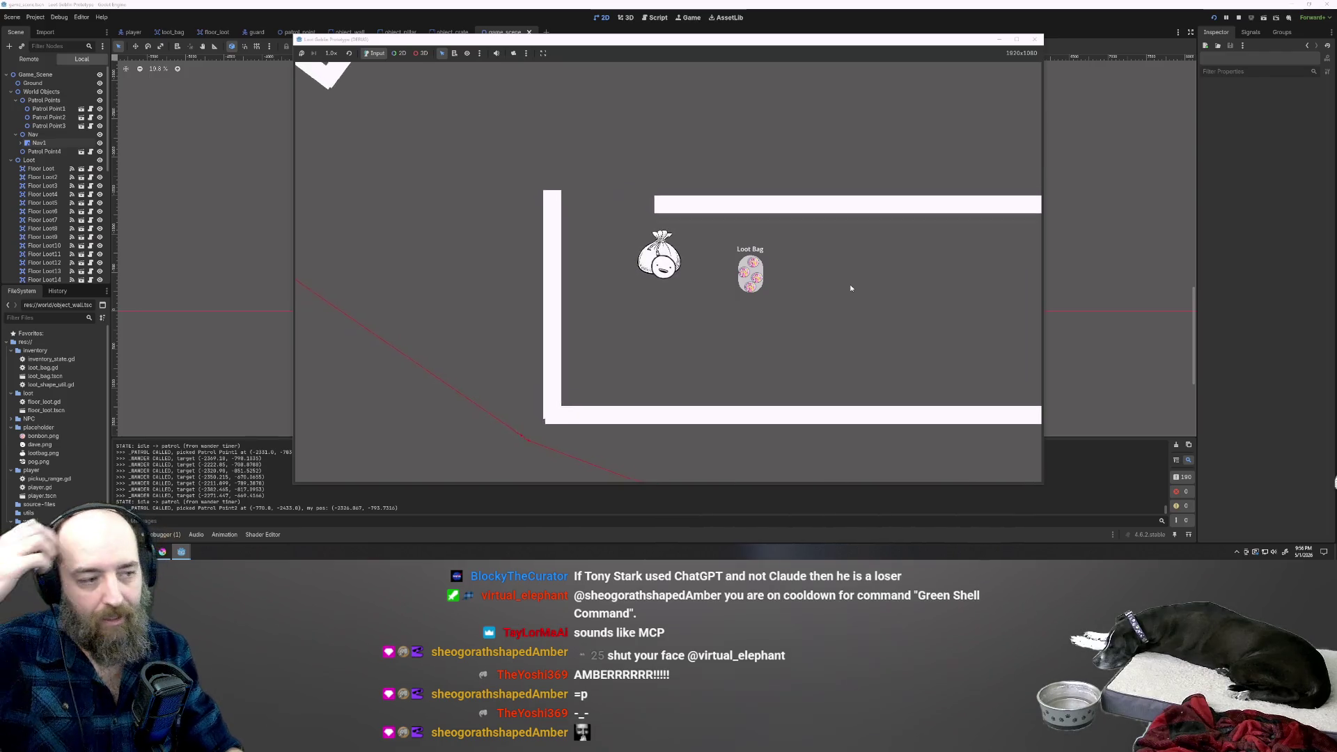
{"action": "key", "text": "w"}
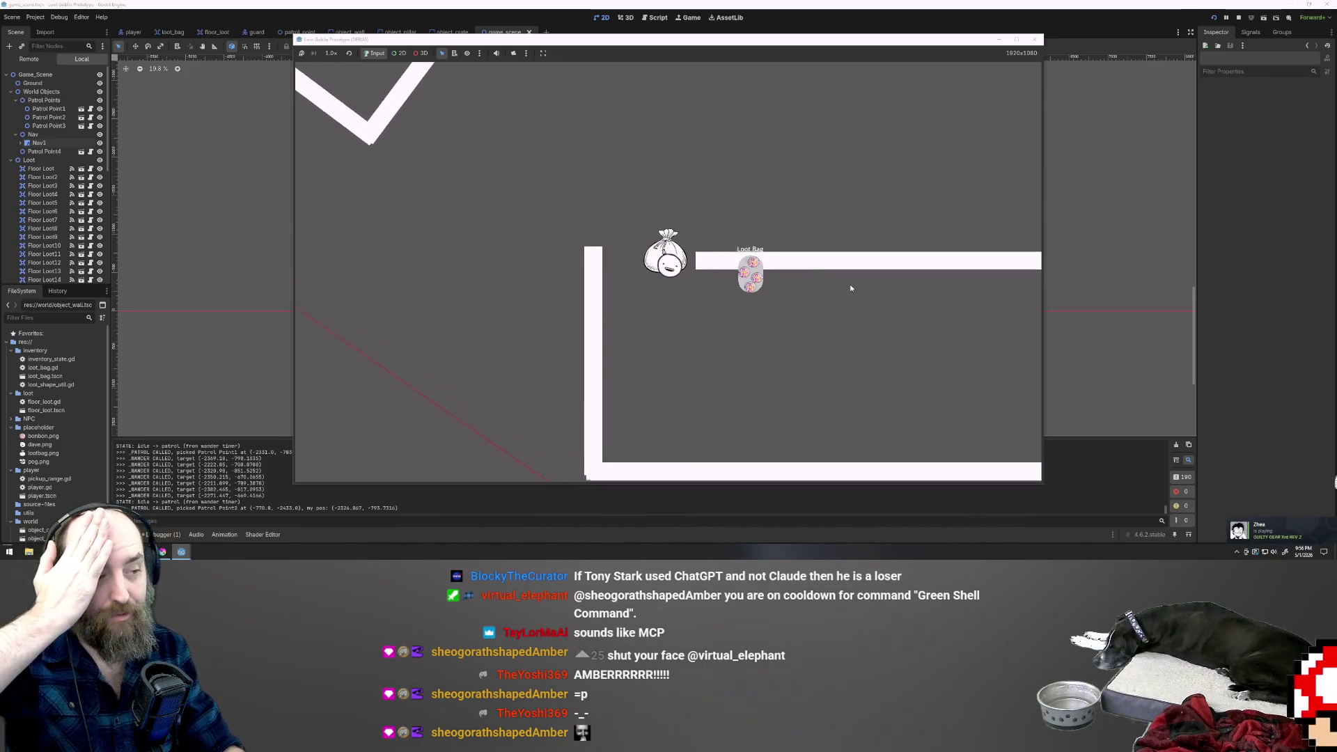
{"action": "key", "text": "w"}
{"action": "key", "text": "d"}
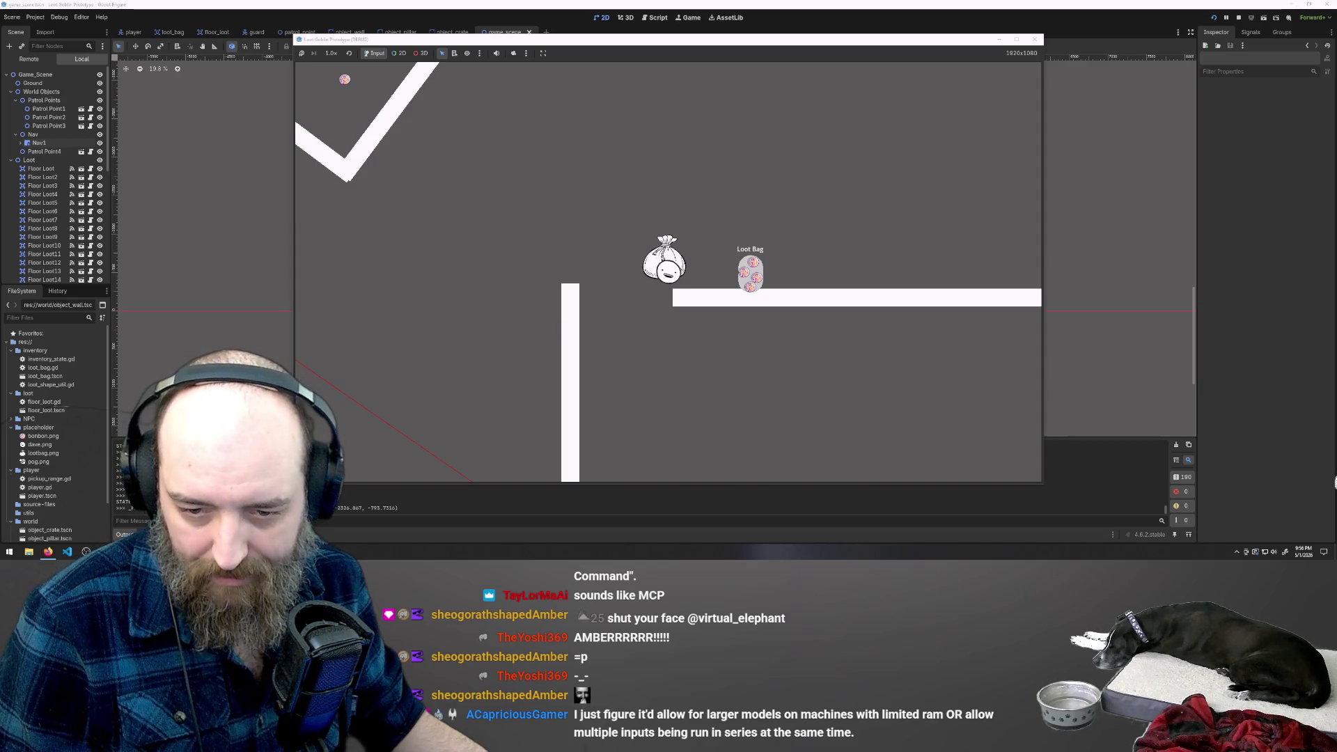
{"action": "key", "text": "alt+Tab"}
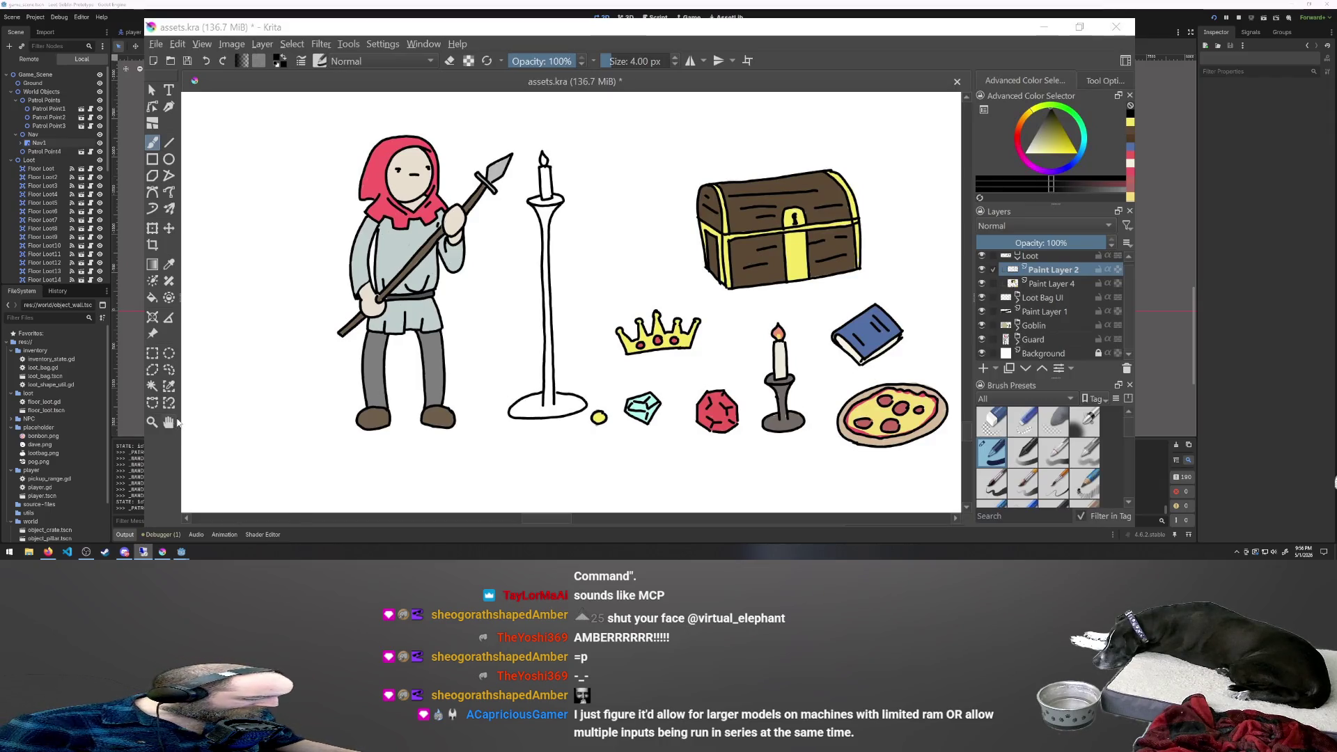
Pan across the sprite sheet past the loot bag, chest and guard to the goblin and tan circle.
{"action": "left_click", "coordinate": [169, 422]}
{"action": "left_click_drag", "start_coordinate": [905, 334], "coordinate": [400, 334]}
{"action": "mouse_move", "coordinate": [787, 336]}
{"action": "left_mouse_down"}
{"action": "mouse_move", "coordinate": [659, 336]}
{"action": "mouse_move", "coordinate": [464, 369]}
{"action": "mouse_move", "coordinate": [708, 323]}
{"action": "left_mouse_up"}
{"action": "mouse_move", "coordinate": [793, 309]}
{"action": "left_mouse_down"}
{"action": "mouse_move", "coordinate": [492, 328]}
{"action": "mouse_move", "coordinate": [852, 334]}
{"action": "left_mouse_up"}
{"action": "left_click_drag", "start_coordinate": [399, 329], "coordinate": [572, 329]}
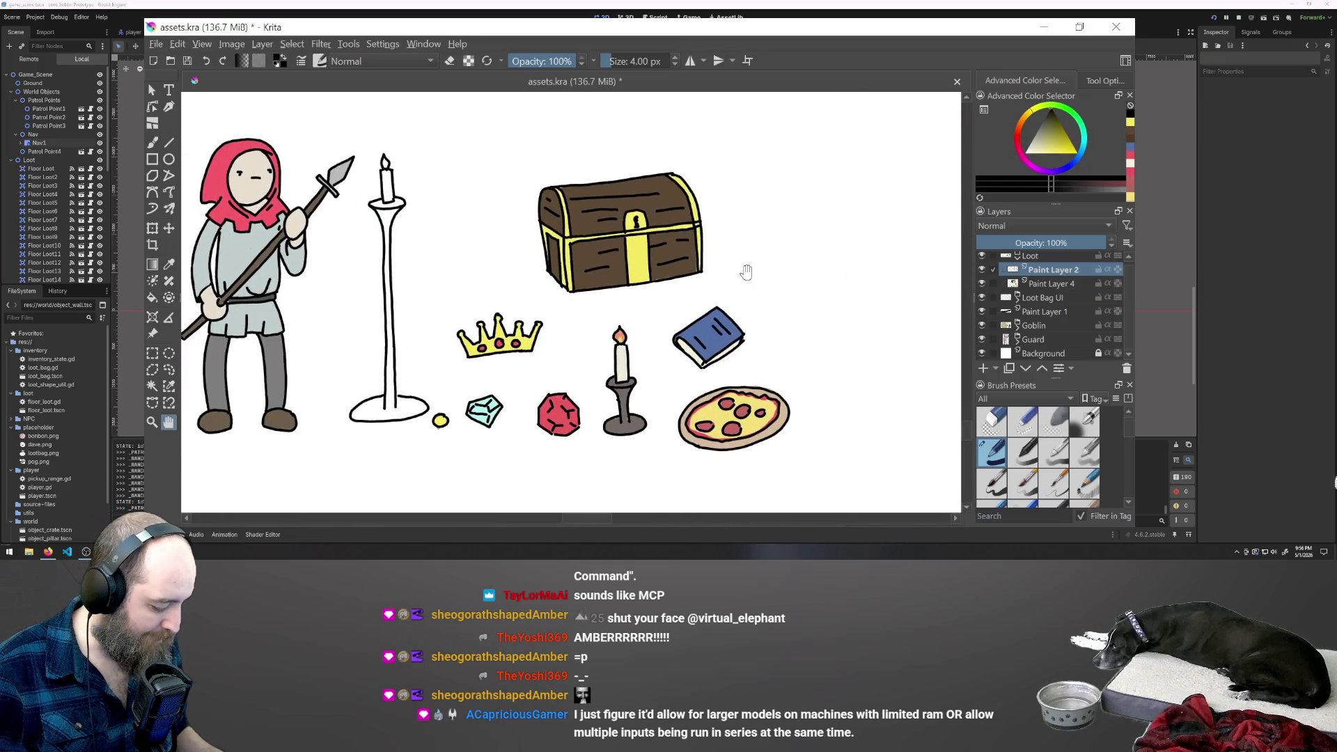
{"action": "mouse_move", "coordinate": [301, 339]}
{"action": "left_mouse_down"}
{"action": "mouse_move", "coordinate": [314, 373]}
{"action": "mouse_move", "coordinate": [230, 390]}
{"action": "mouse_move", "coordinate": [218, 412]}
{"action": "mouse_move", "coordinate": [238, 277]}
{"action": "mouse_move", "coordinate": [752, 262]}
{"action": "left_mouse_up"}
{"action": "mouse_move", "coordinate": [322, 299]}
{"action": "left_mouse_down"}
{"action": "mouse_move", "coordinate": [221, 388]}
{"action": "mouse_move", "coordinate": [235, 344]}
{"action": "left_mouse_up"}
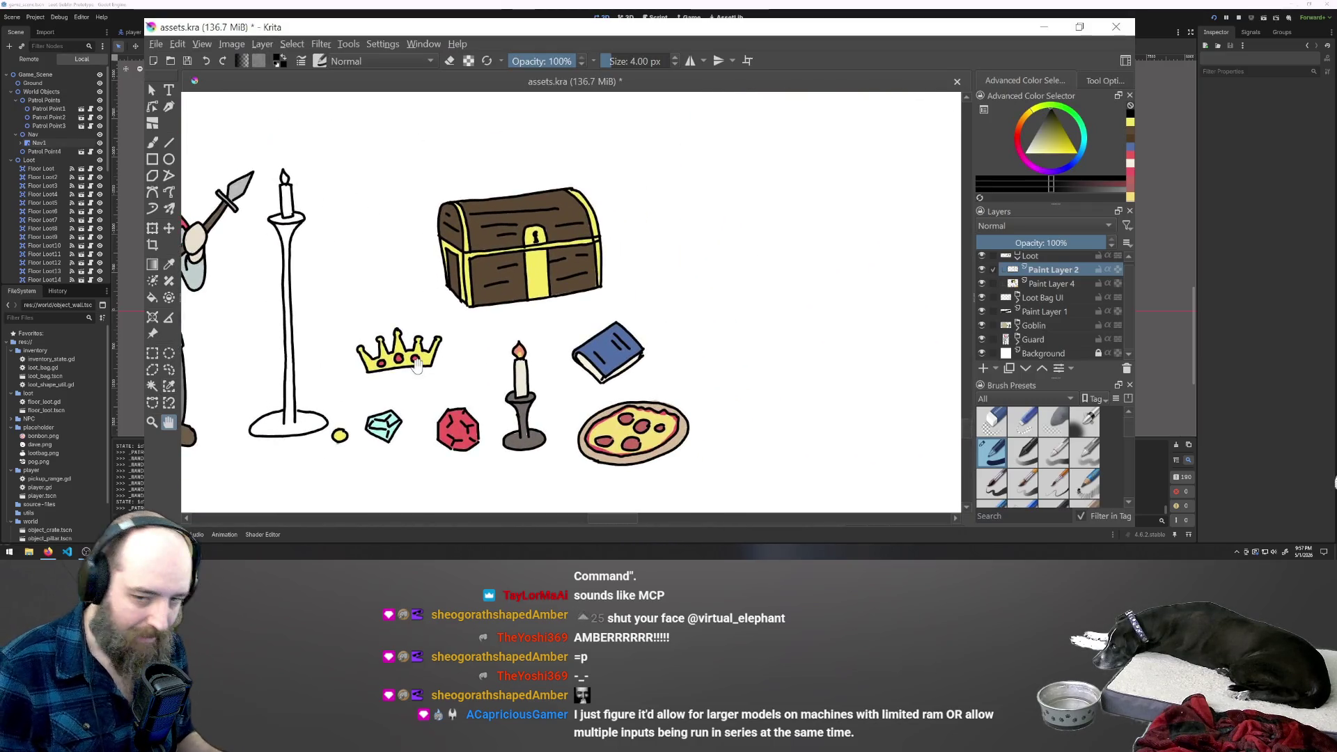
{"action": "mouse_move", "coordinate": [415, 367]}
{"action": "left_mouse_down"}
{"action": "mouse_move", "coordinate": [313, 349]}
{"action": "mouse_move", "coordinate": [703, 315]}
{"action": "left_mouse_up"}
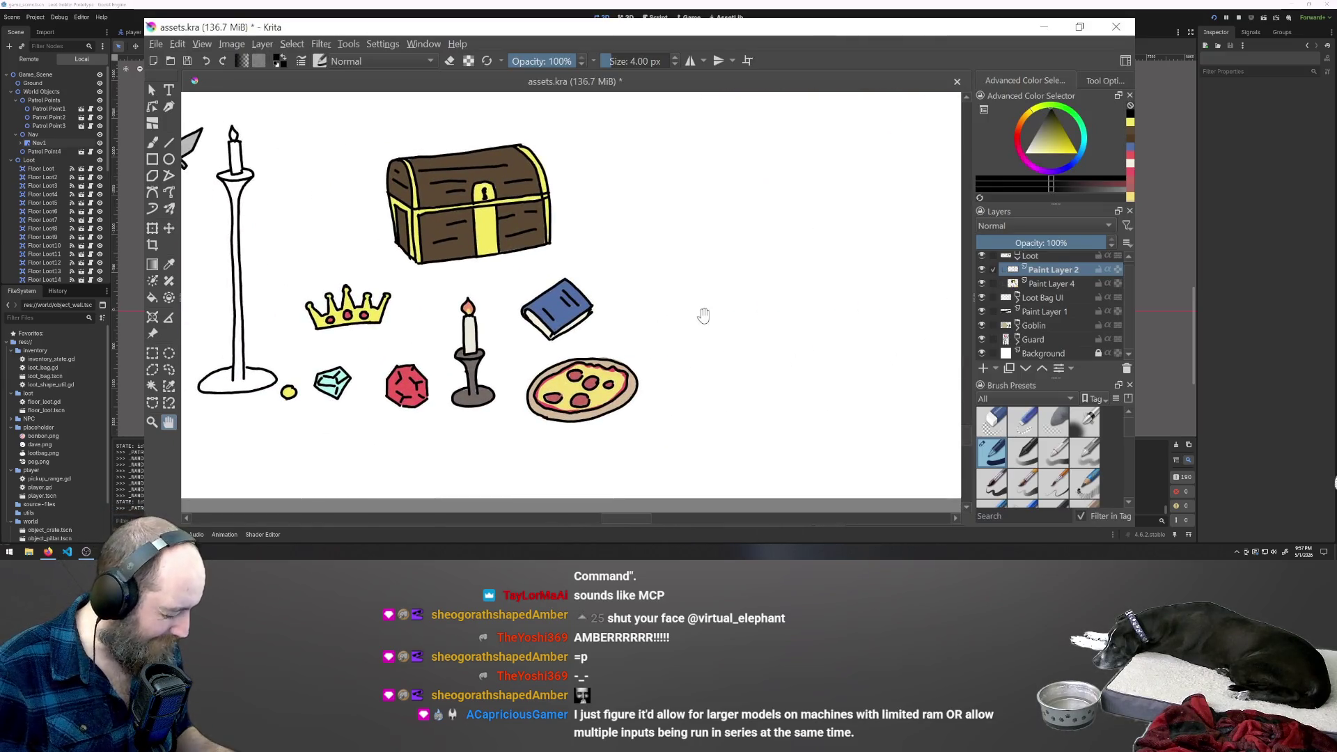
{"action": "mouse_move", "coordinate": [347, 324]}
{"action": "left_mouse_down"}
{"action": "mouse_move", "coordinate": [605, 325]}
{"action": "mouse_move", "coordinate": [759, 355]}
{"action": "left_mouse_up"}
{"action": "left_click_drag", "start_coordinate": [289, 375], "coordinate": [737, 350]}
{"action": "left_click_drag", "start_coordinate": [328, 391], "coordinate": [337, 378]}
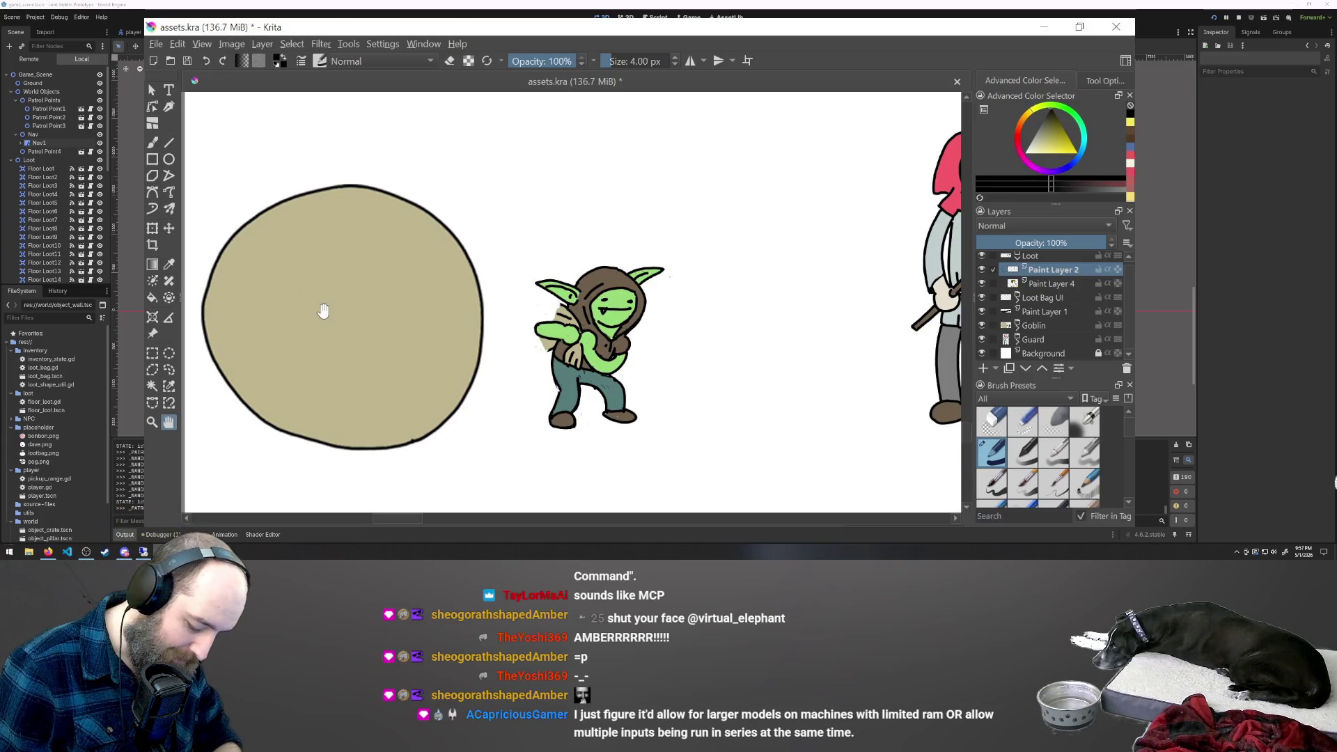
Select Paint Layer 5 in the Goblin group, then move the tan circle behind the goblin and shrink it.
{"action": "left_click", "coordinate": [1018, 325]}
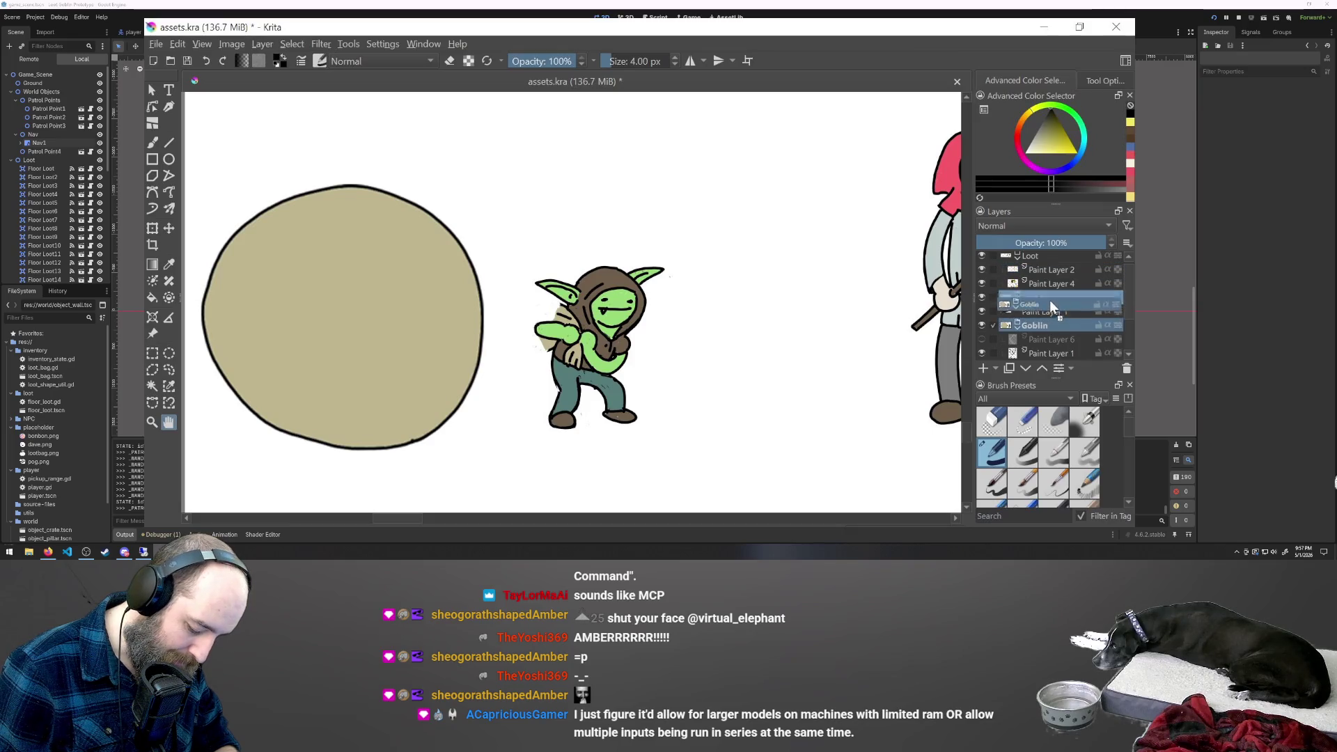
{"action": "left_click", "coordinate": [1055, 324]}
{"action": "left_click_drag", "start_coordinate": [1129, 265], "coordinate": [1130, 291]}
{"action": "left_click", "coordinate": [1052, 344]}
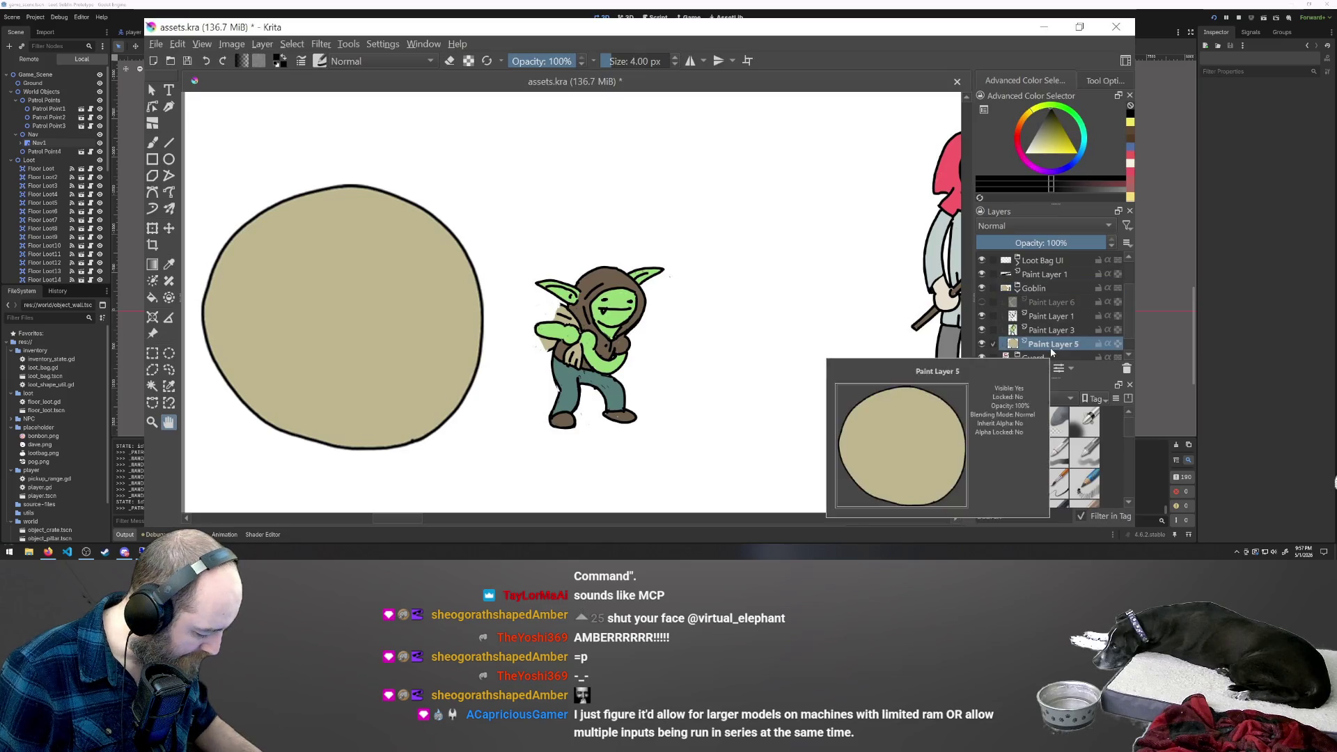
{"action": "key", "text": "ctrl+t"}
{"action": "left_click_drag", "start_coordinate": [310, 336], "coordinate": [527, 319]}
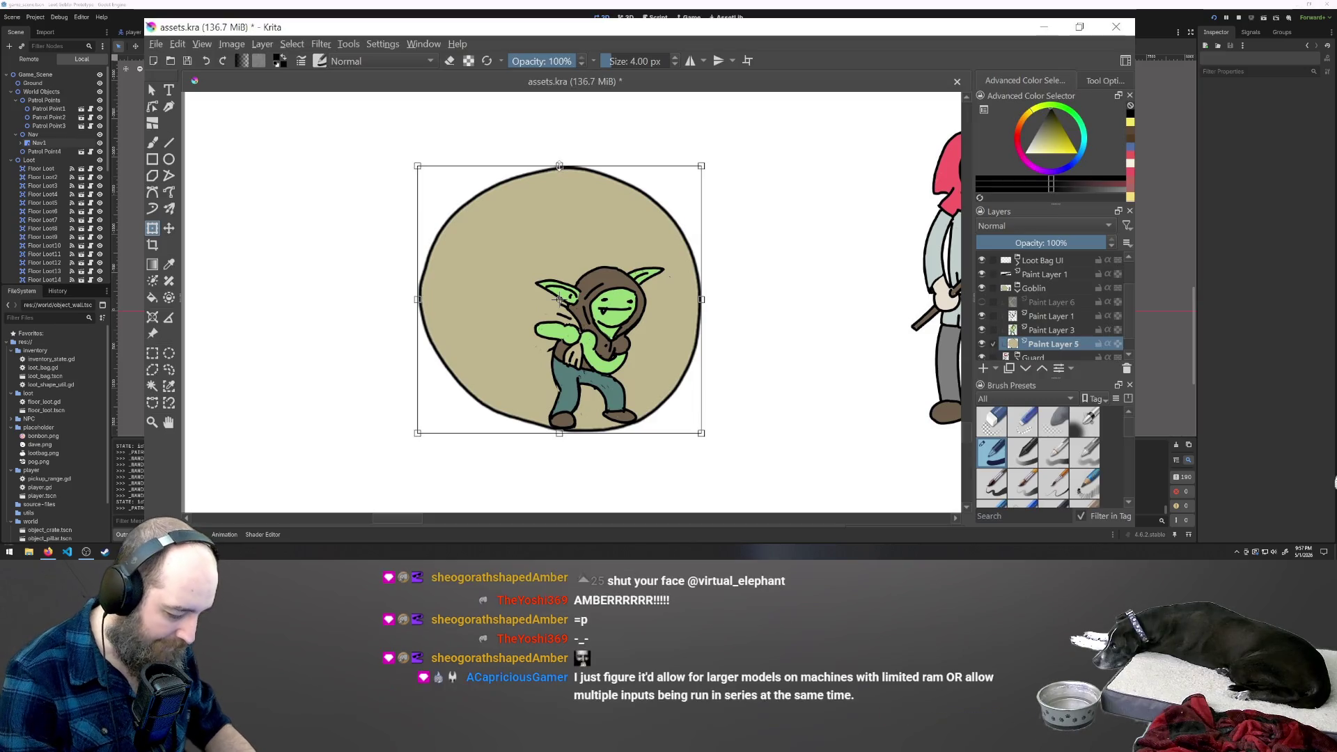
{"action": "mouse_move", "coordinate": [559, 166]}
{"action": "left_mouse_down"}
{"action": "mouse_move", "coordinate": [562, 295]}
{"action": "mouse_move", "coordinate": [565, 52]}
{"action": "left_mouse_up"}
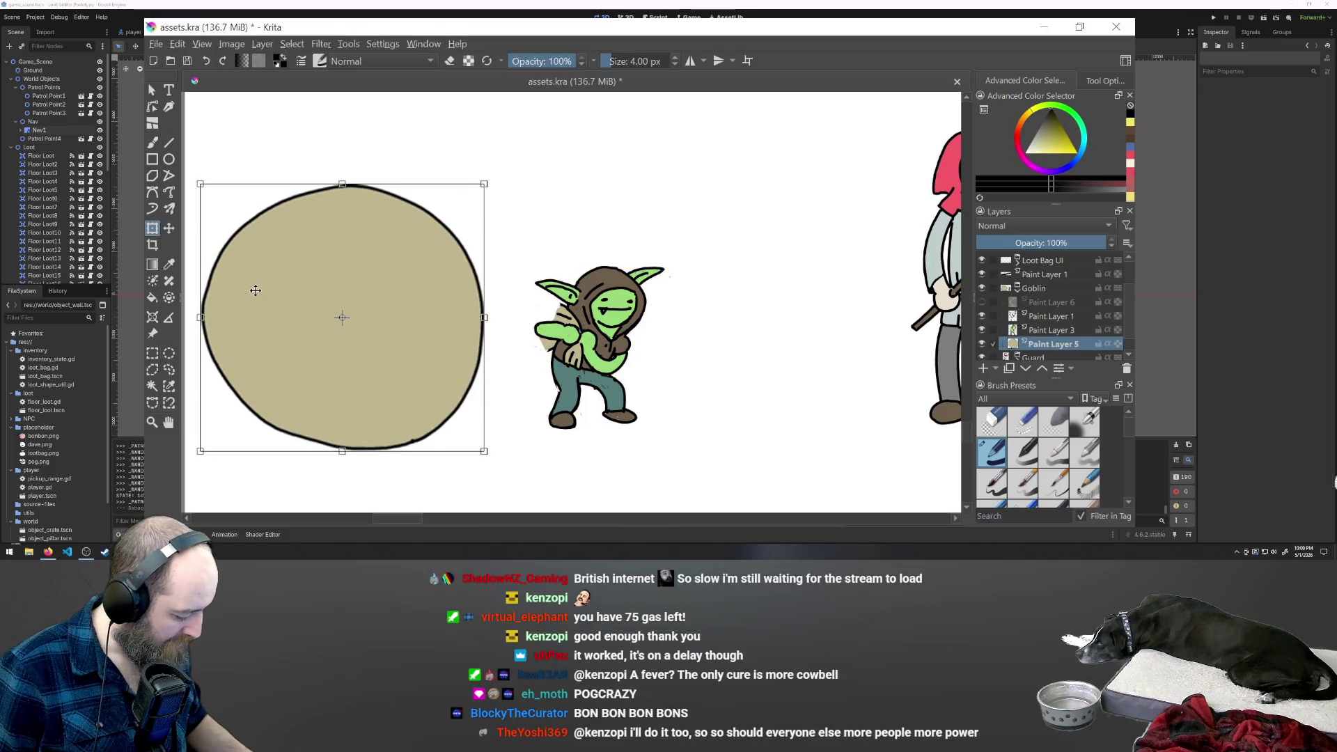
Pan the canvas to bring the guard, candle and chest into view.
{"action": "left_click", "coordinate": [167, 424]}
{"action": "left_click_drag", "start_coordinate": [776, 348], "coordinate": [268, 339]}
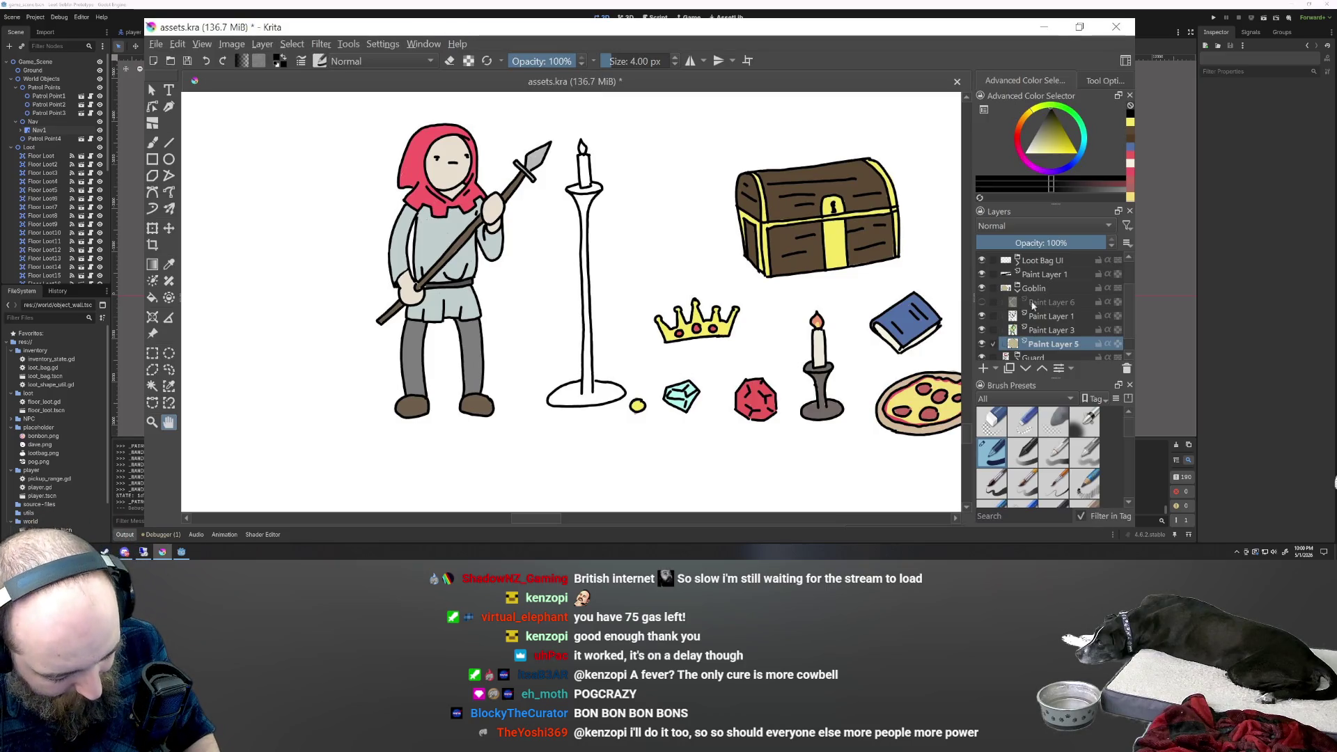
{"action": "scroll", "coordinate": [1123, 293], "scroll_direction": "up", "scroll_amount": 3}
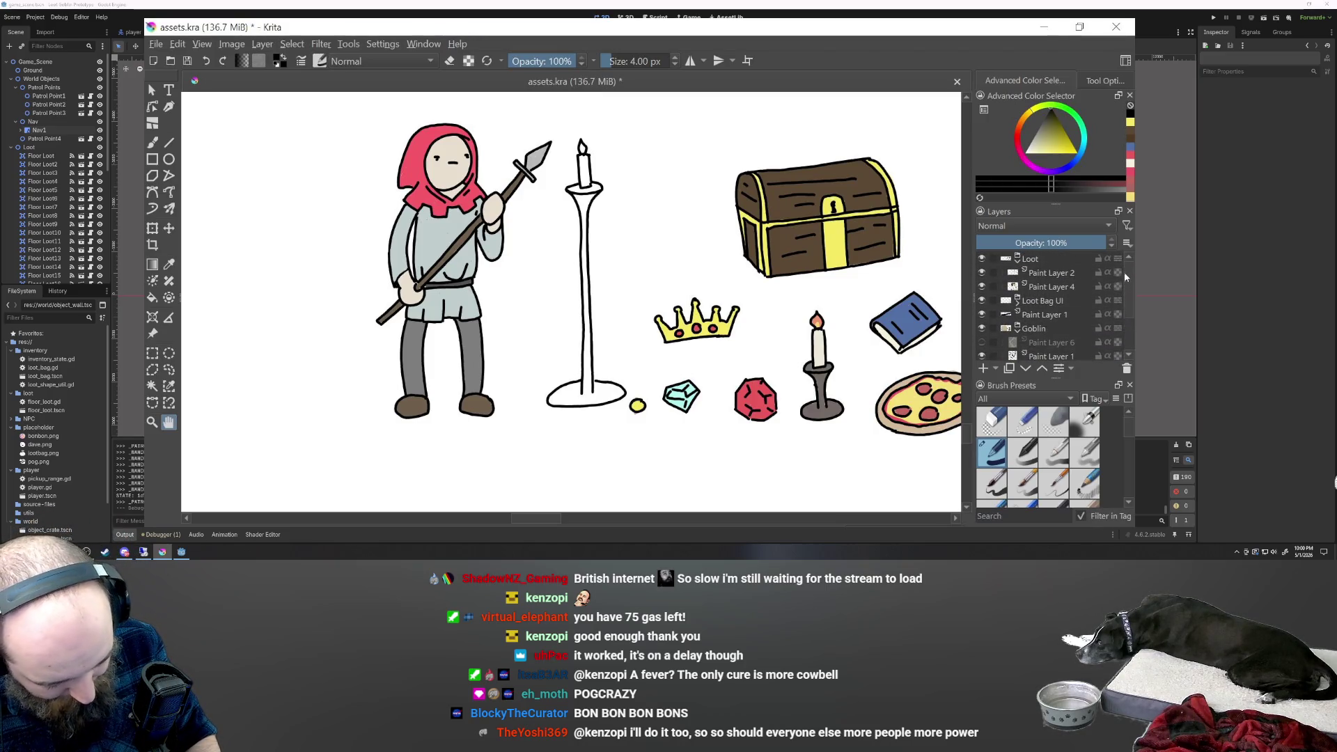
Sample the candle's colour on Paint Layer 4 of the Loot group and raise brush size to 9.13 px.
{"action": "left_click", "coordinate": [1029, 264]}
{"action": "left_click", "coordinate": [1036, 288]}
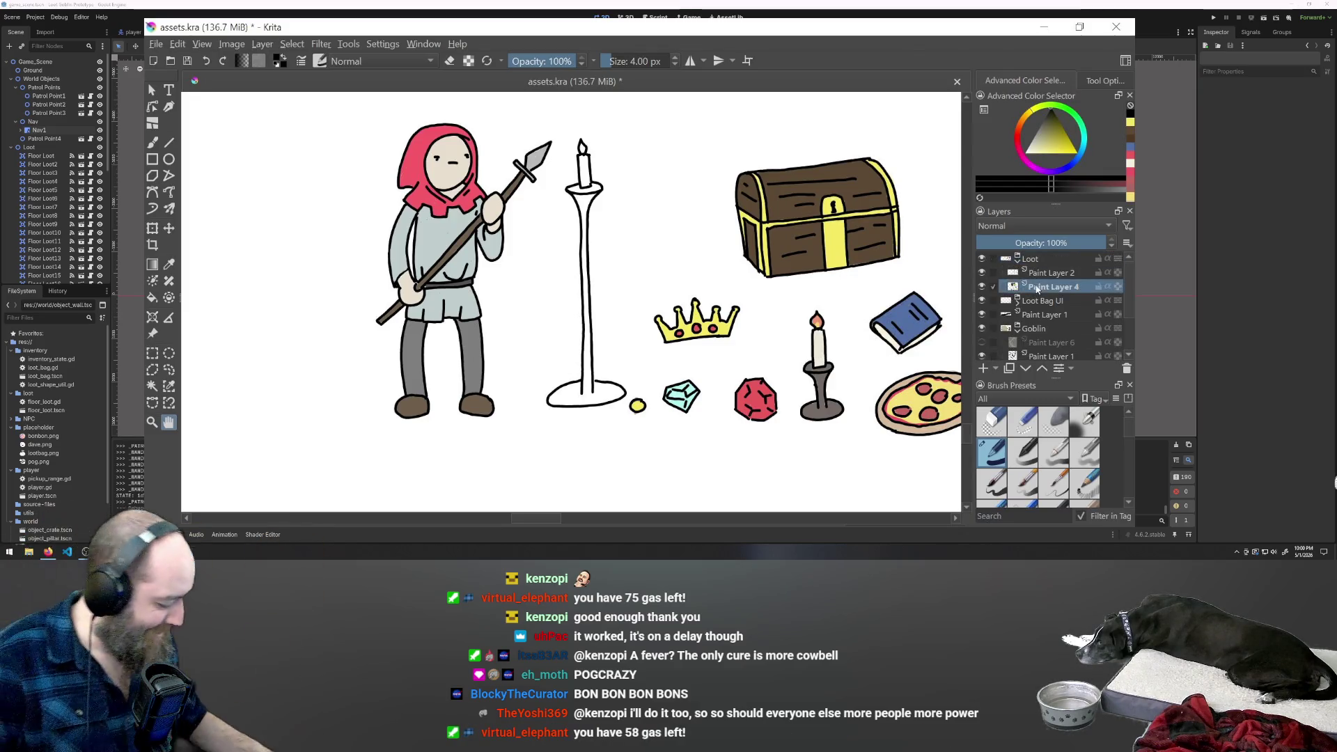
{"action": "key", "text": "p"}
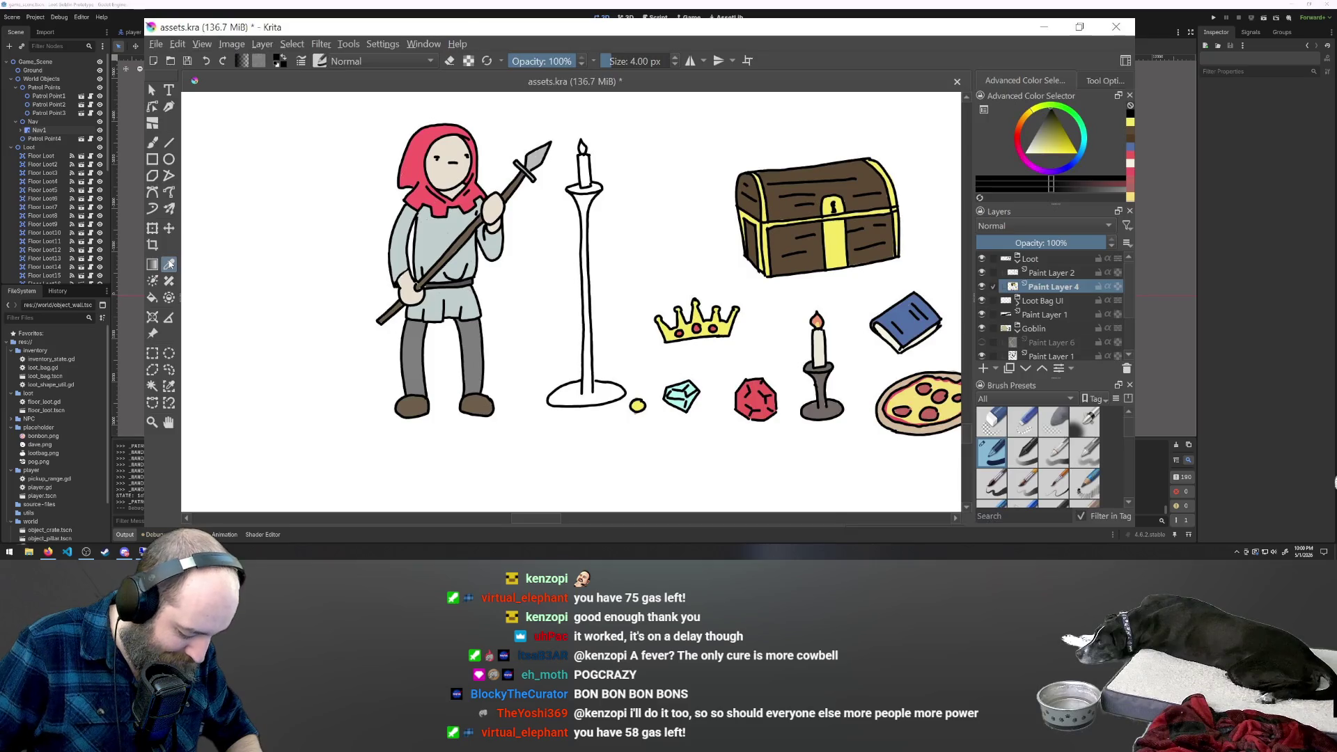
{"action": "left_click", "coordinate": [823, 370]}
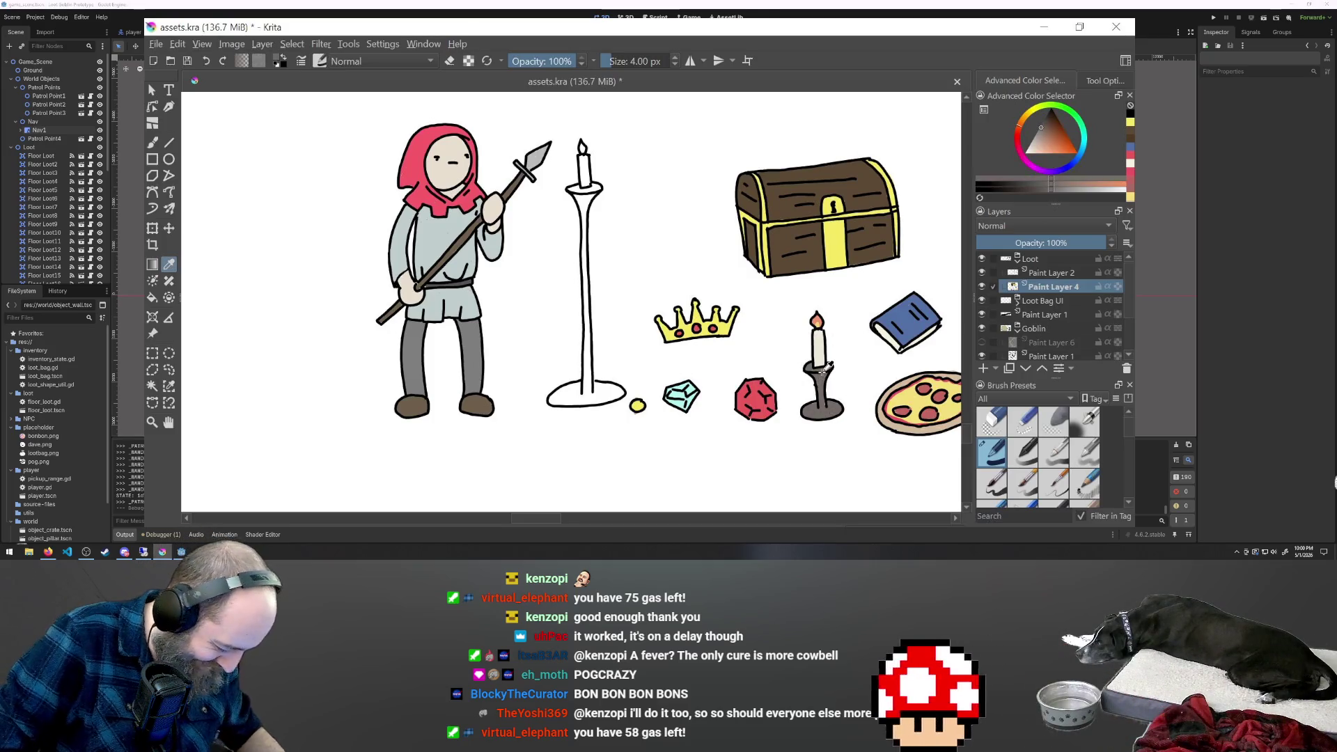
{"action": "left_click", "coordinate": [617, 60]}
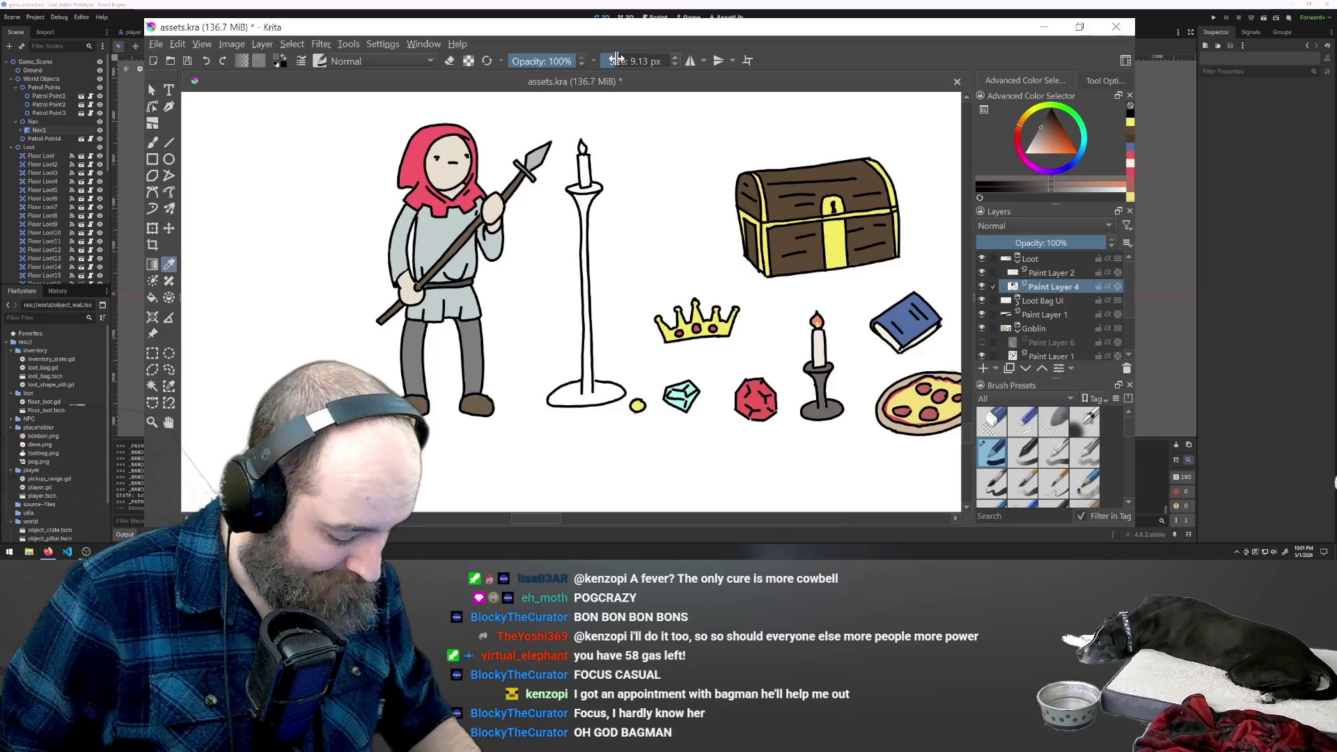
Switch to the Freehand Brush tool at 4.00 px.
{"action": "left_click", "coordinate": [152, 142]}
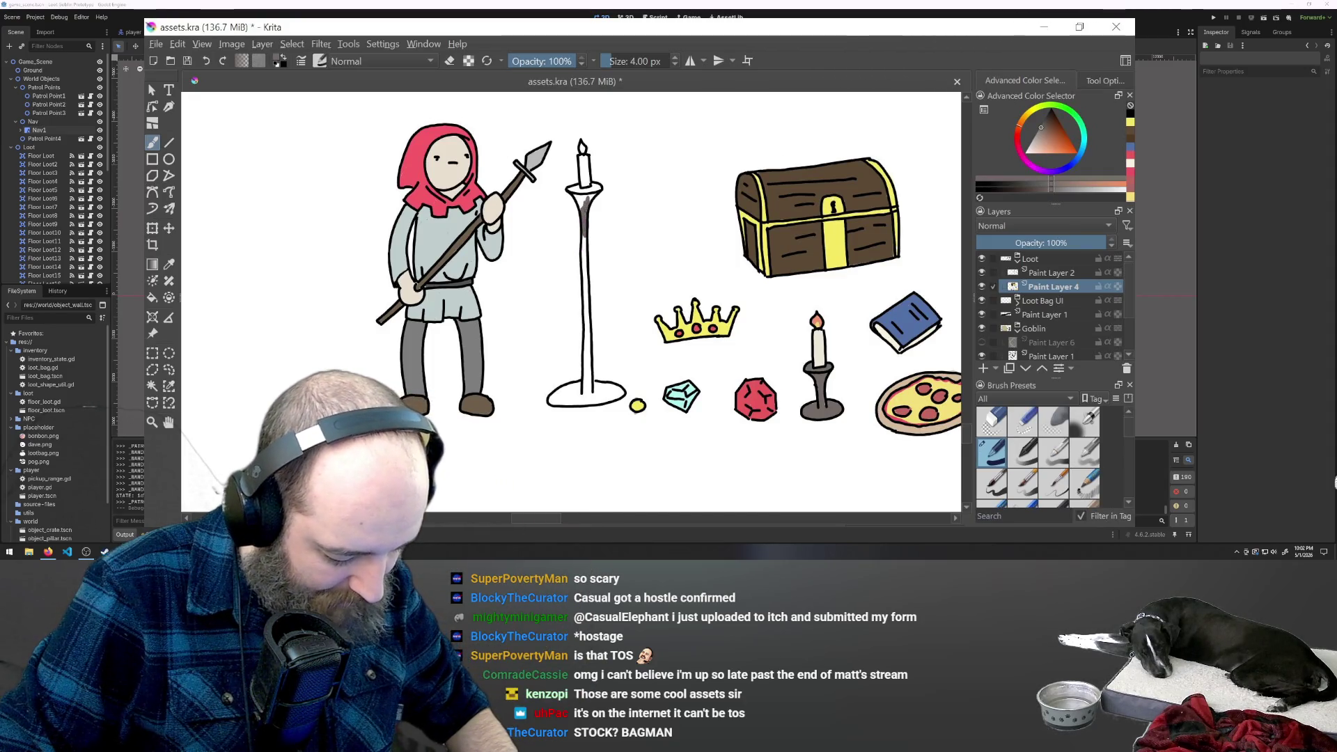
Paint grey shading down the tall candlestick from the holder top along the pole to its base.
{"action": "left_click_drag", "start_coordinate": [597, 186], "coordinate": [589, 196]}
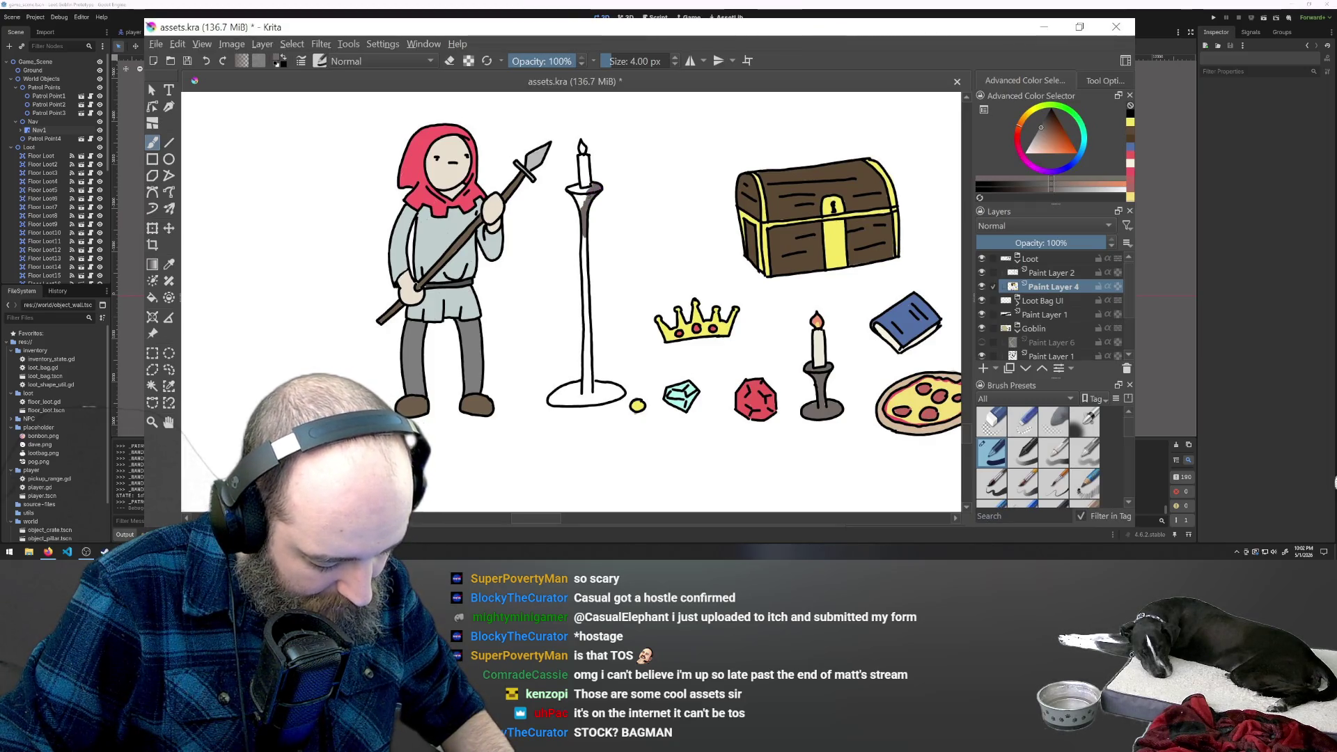
{"action": "left_click_drag", "start_coordinate": [582, 196], "coordinate": [582, 207]}
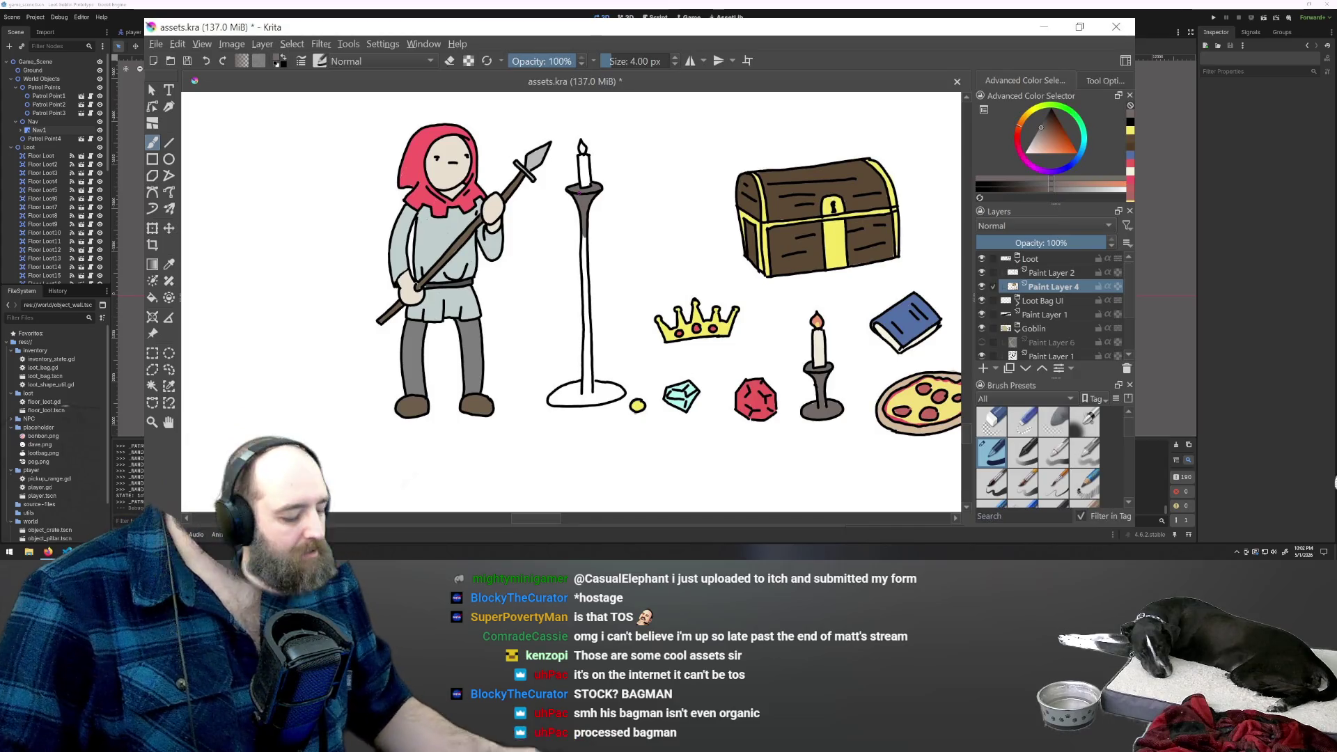
{"action": "left_click_drag", "start_coordinate": [584, 237], "coordinate": [587, 298]}
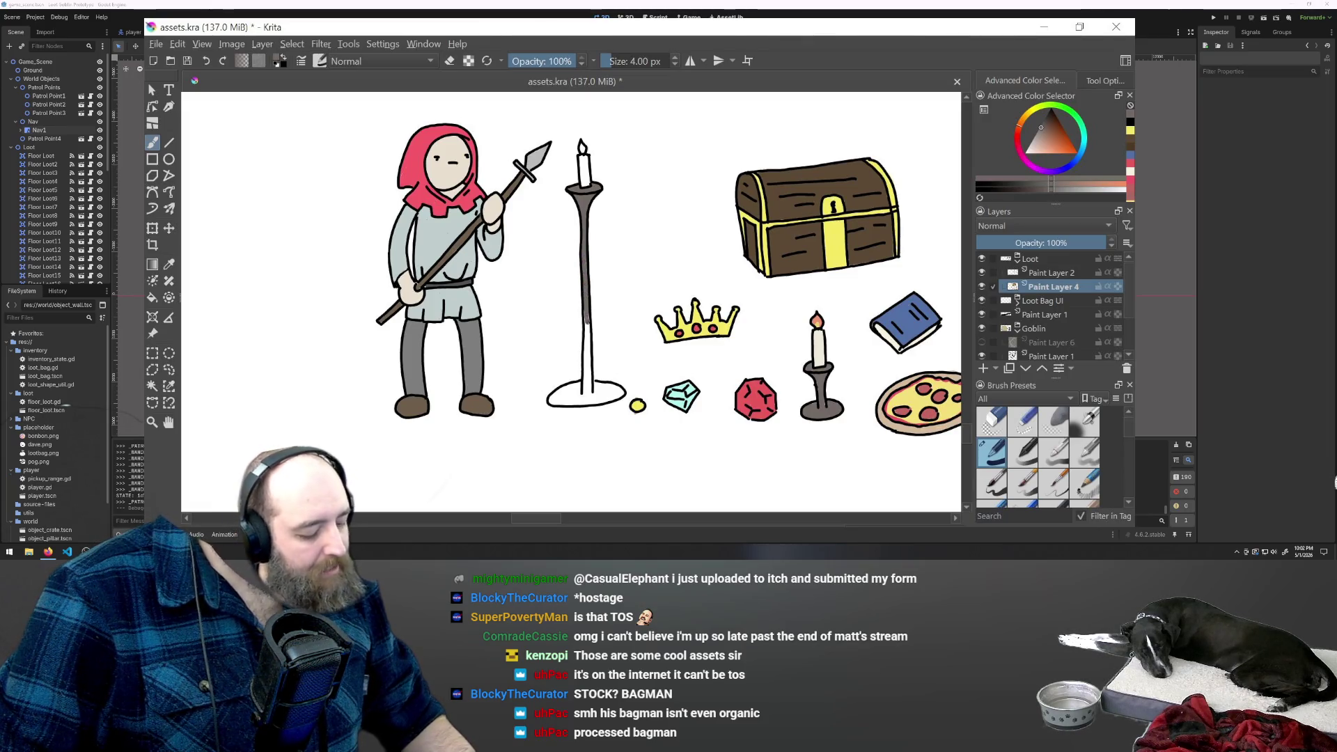
{"action": "mouse_move", "coordinate": [585, 330]}
{"action": "left_mouse_down"}
{"action": "mouse_move", "coordinate": [587, 399]}
{"action": "mouse_move", "coordinate": [552, 396]}
{"action": "left_mouse_up"}
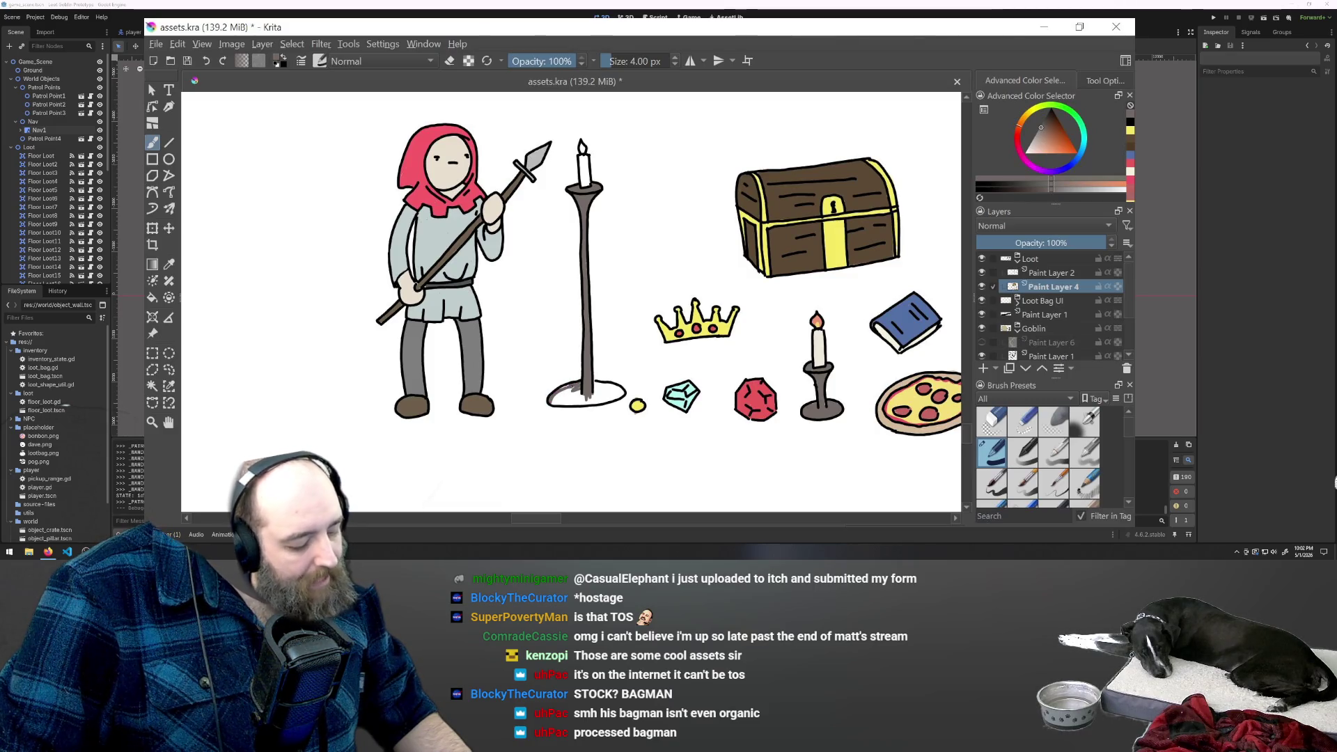
{"action": "left_click_drag", "start_coordinate": [568, 391], "coordinate": [557, 399]}
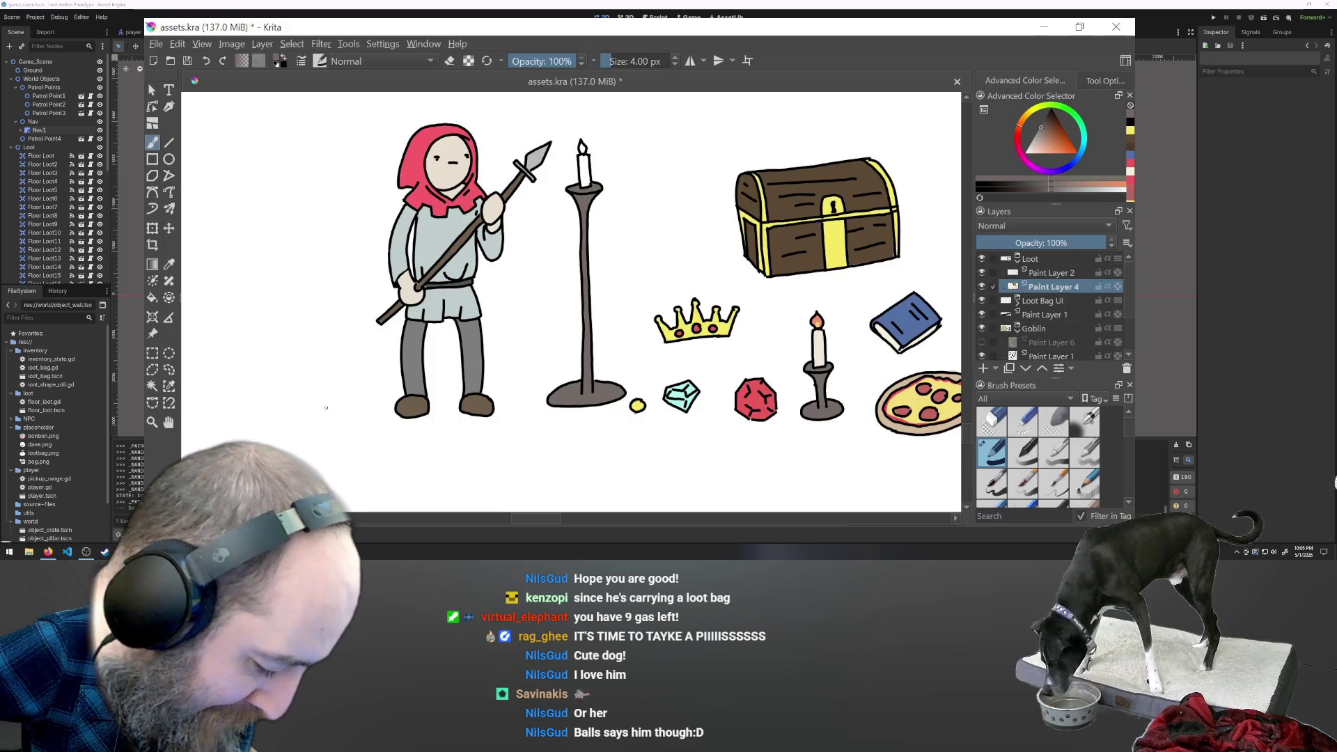
Sample the small candle's cream colour and paint it onto the tall candlestick.
{"action": "left_click", "coordinate": [171, 266]}
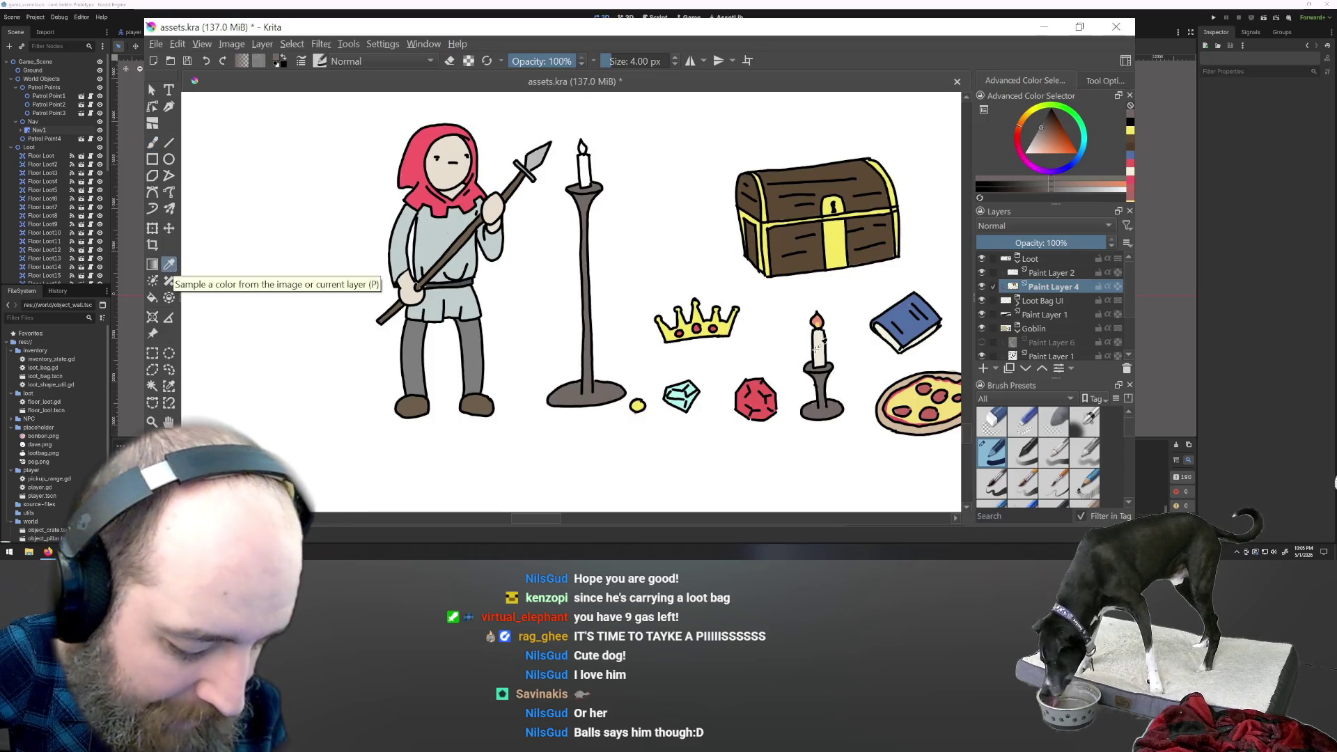
{"action": "left_click", "coordinate": [823, 337]}
{"action": "left_click", "coordinate": [153, 145]}
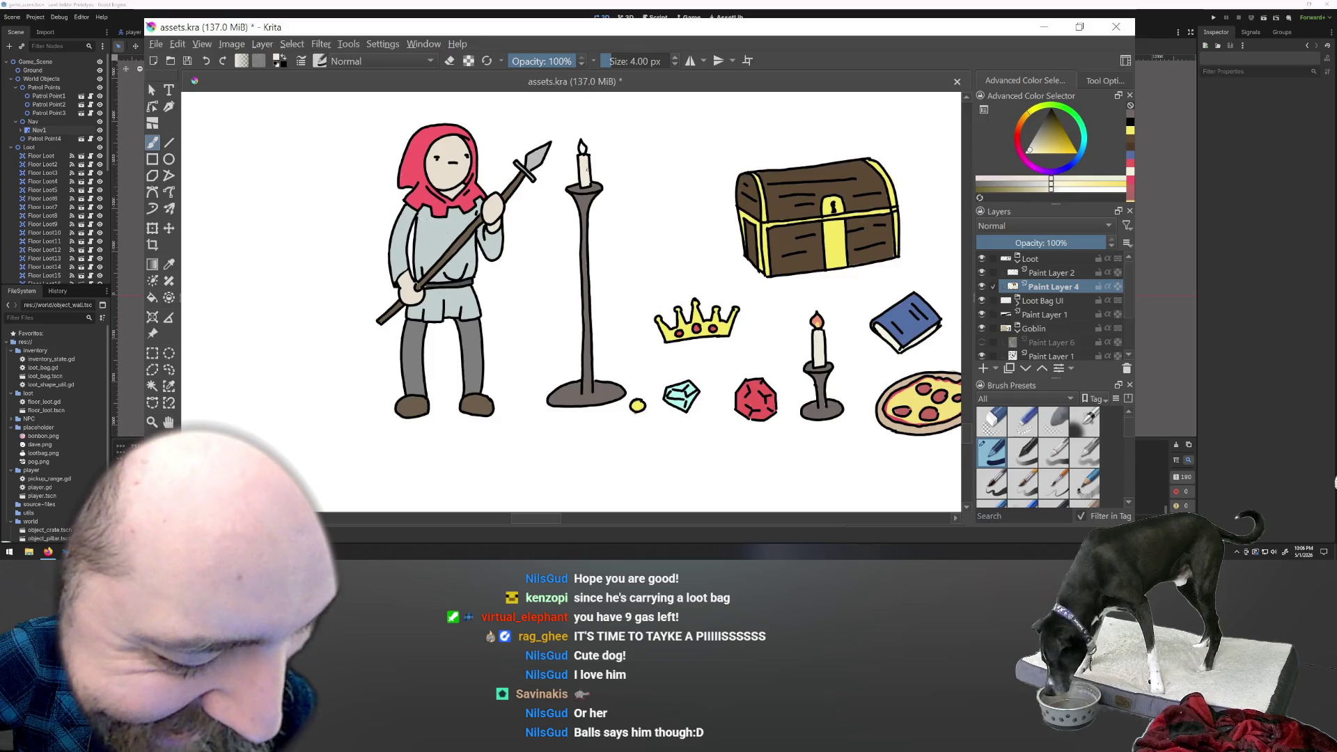
{"action": "left_click", "coordinate": [586, 179]}
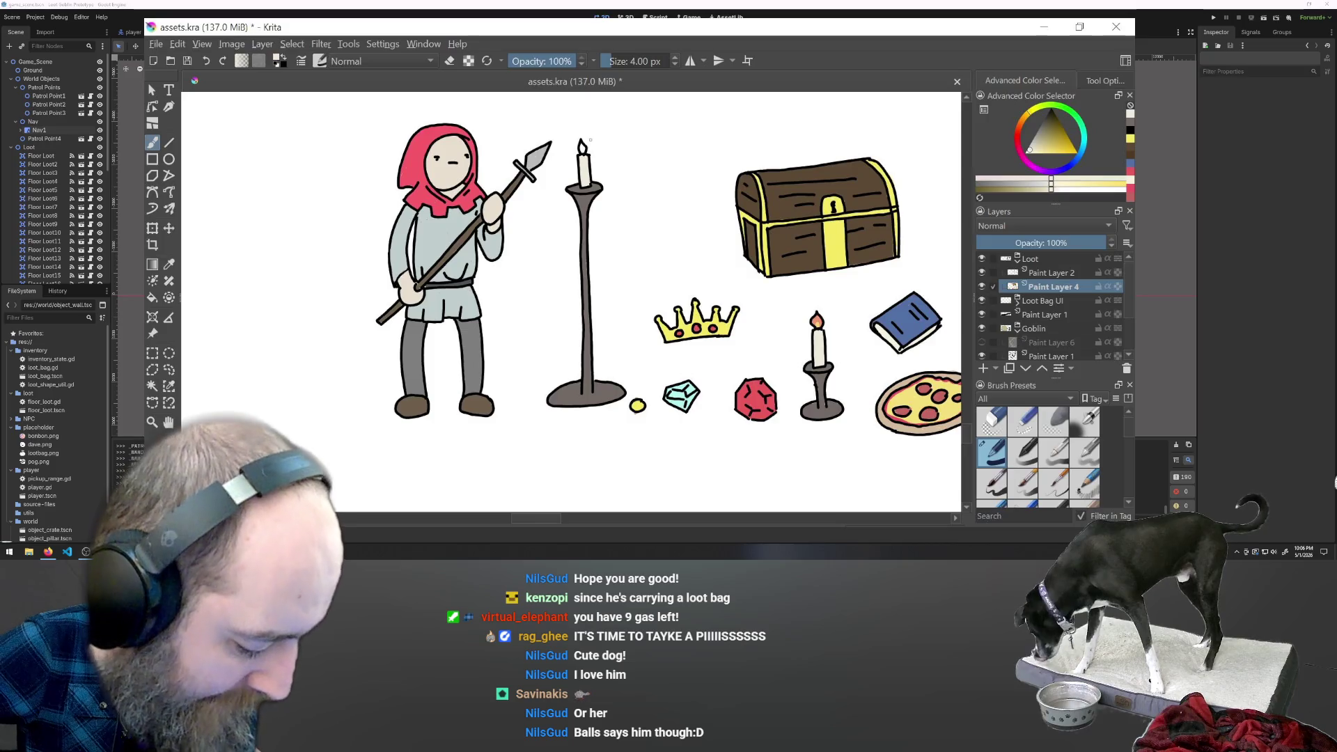
Sample the small candle flame's orange-red and resume brushing the tall candle's flame.
{"action": "key", "text": "p"}
{"action": "left_click", "coordinate": [818, 318]}
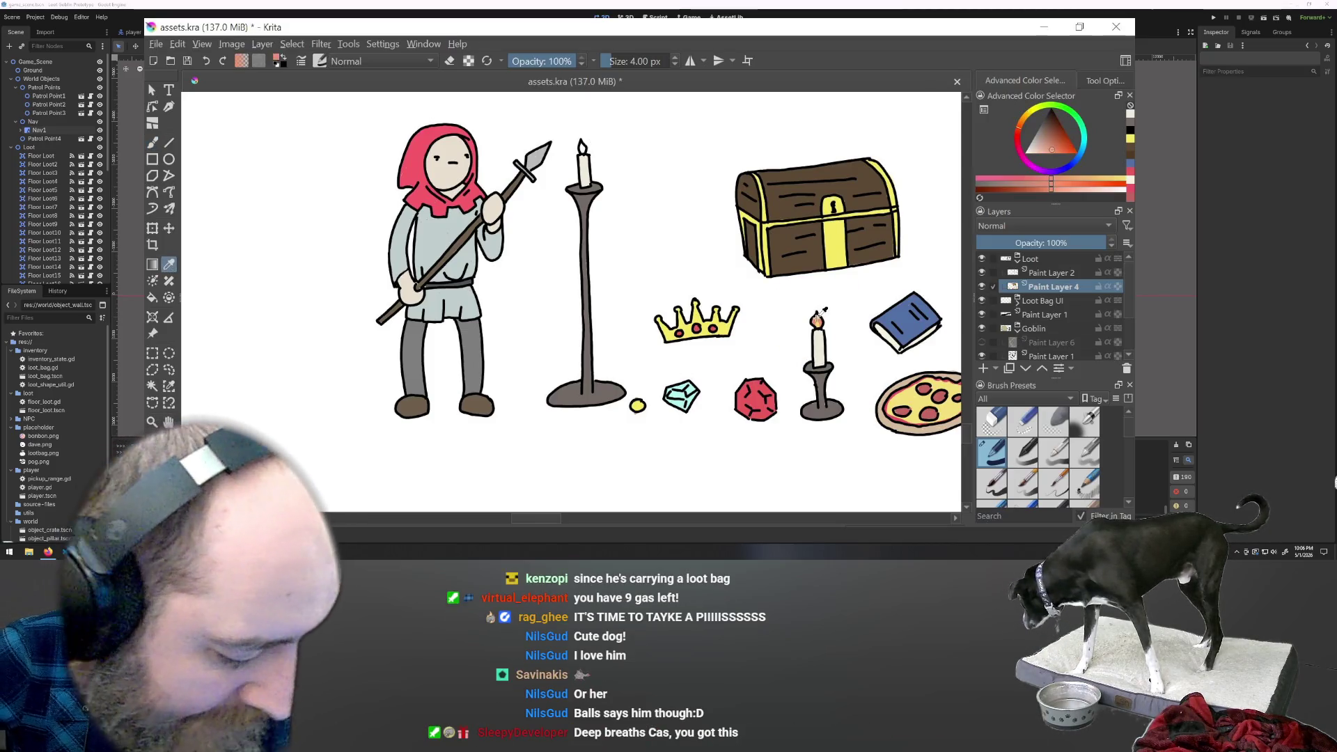
{"action": "left_click", "coordinate": [154, 142]}
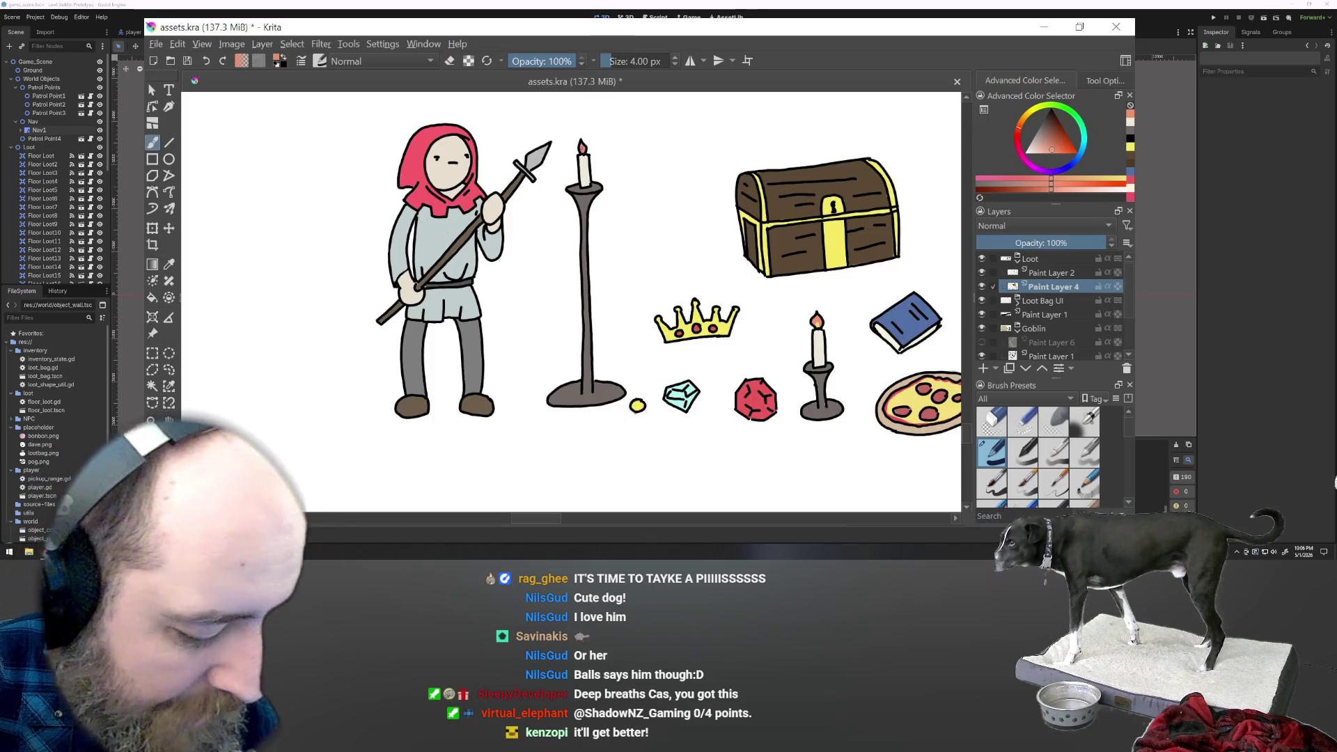
{"action": "key", "text": "p"}
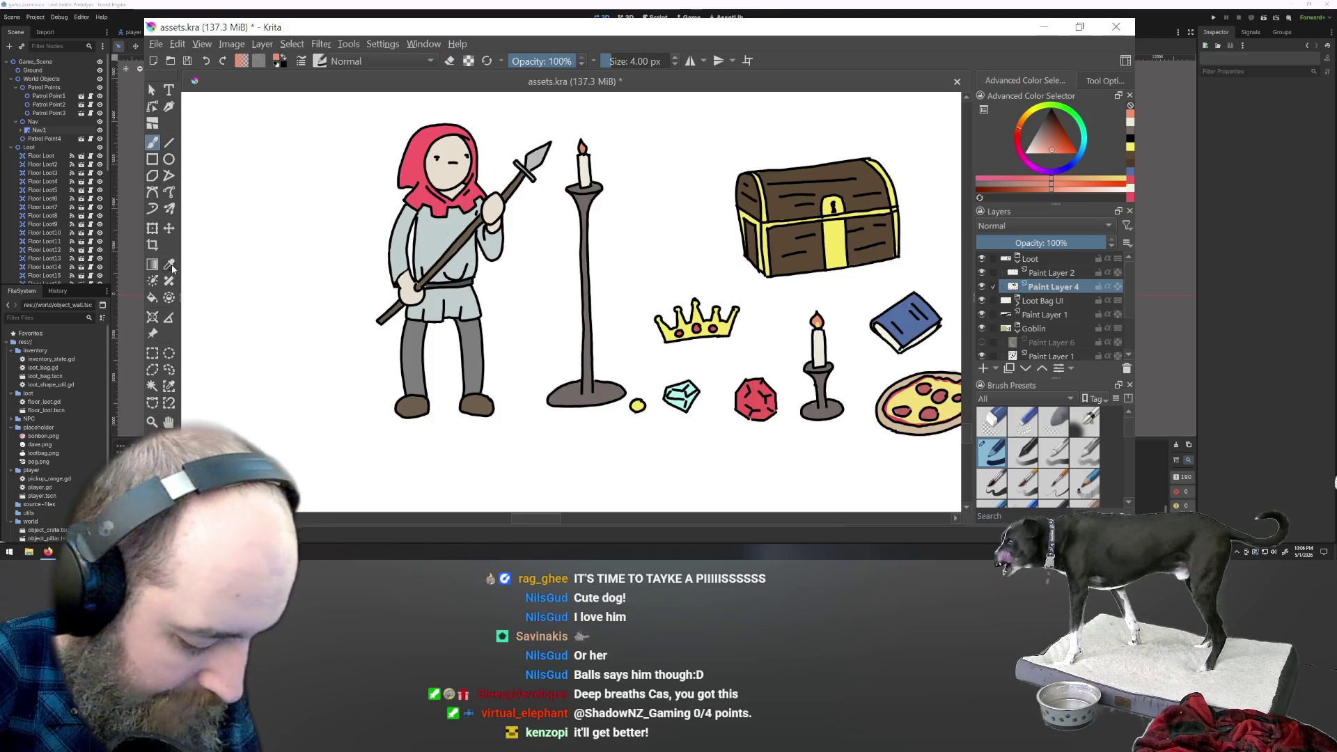
{"action": "left_click", "coordinate": [819, 319]}
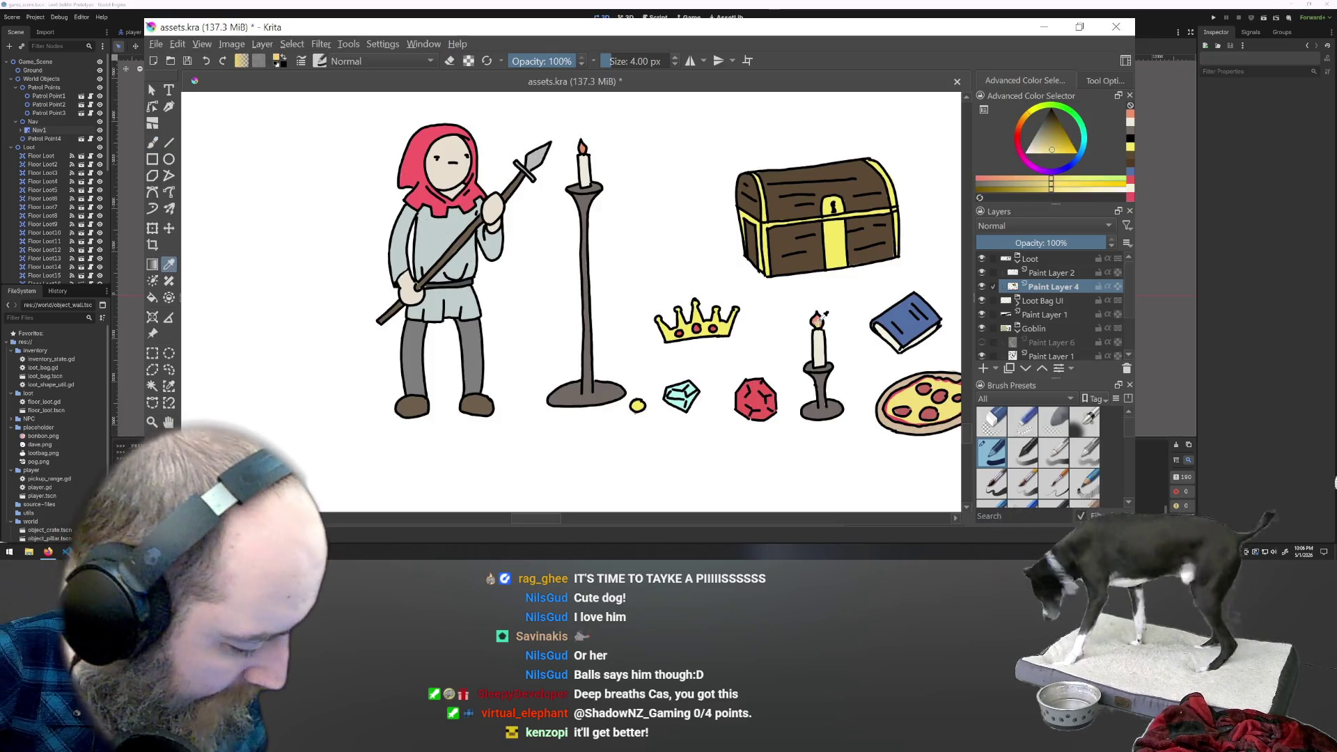
{"action": "key", "text": "b"}
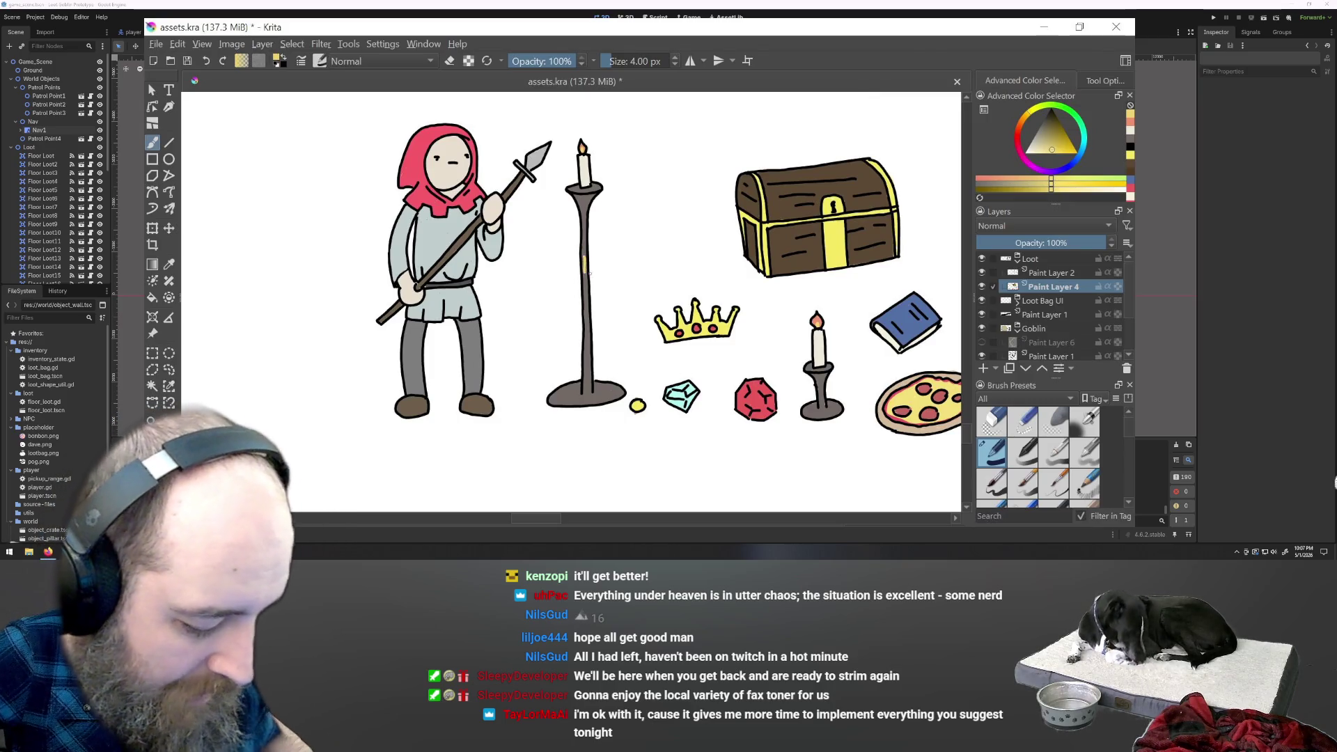
Save assets.kra with the finished loot sprites and enlarge the browser window behind it.
{"action": "key", "text": "ctrl+s"}
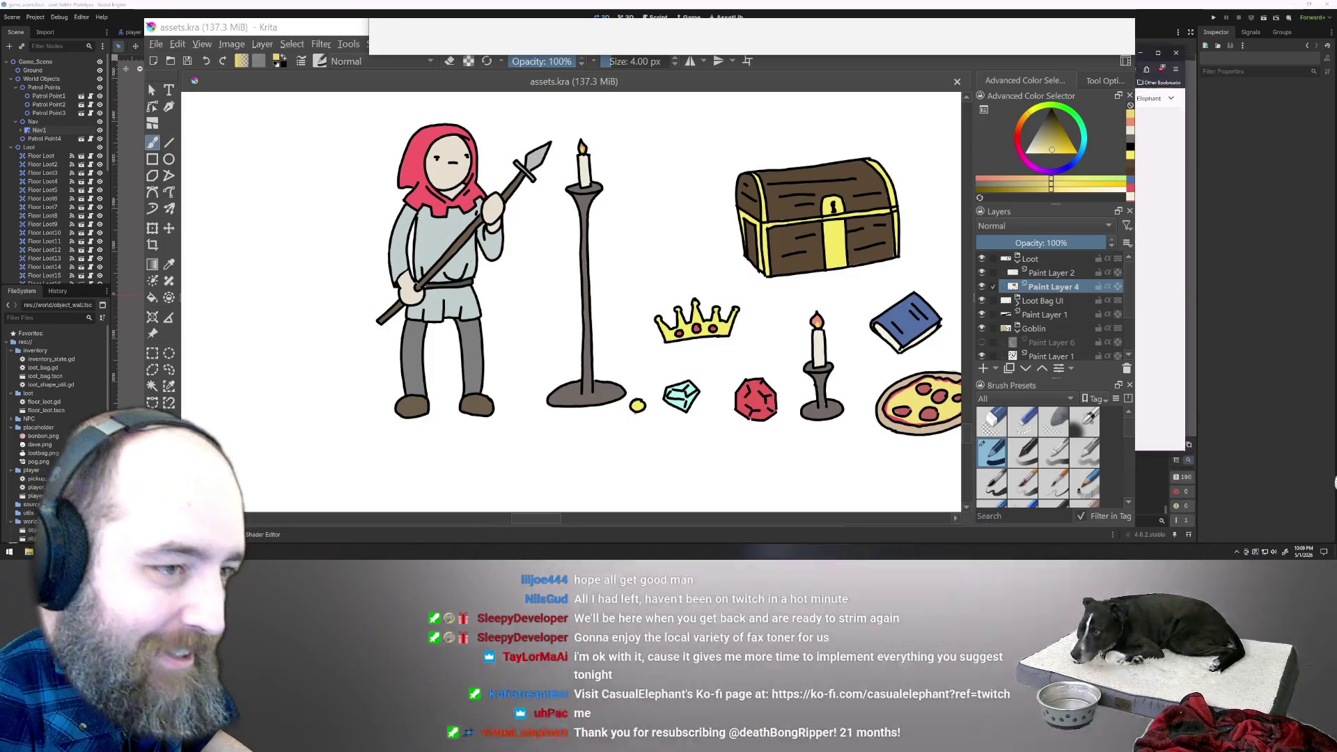
{"action": "left_click_drag", "start_coordinate": [533, 3], "coordinate": [533, 2]}
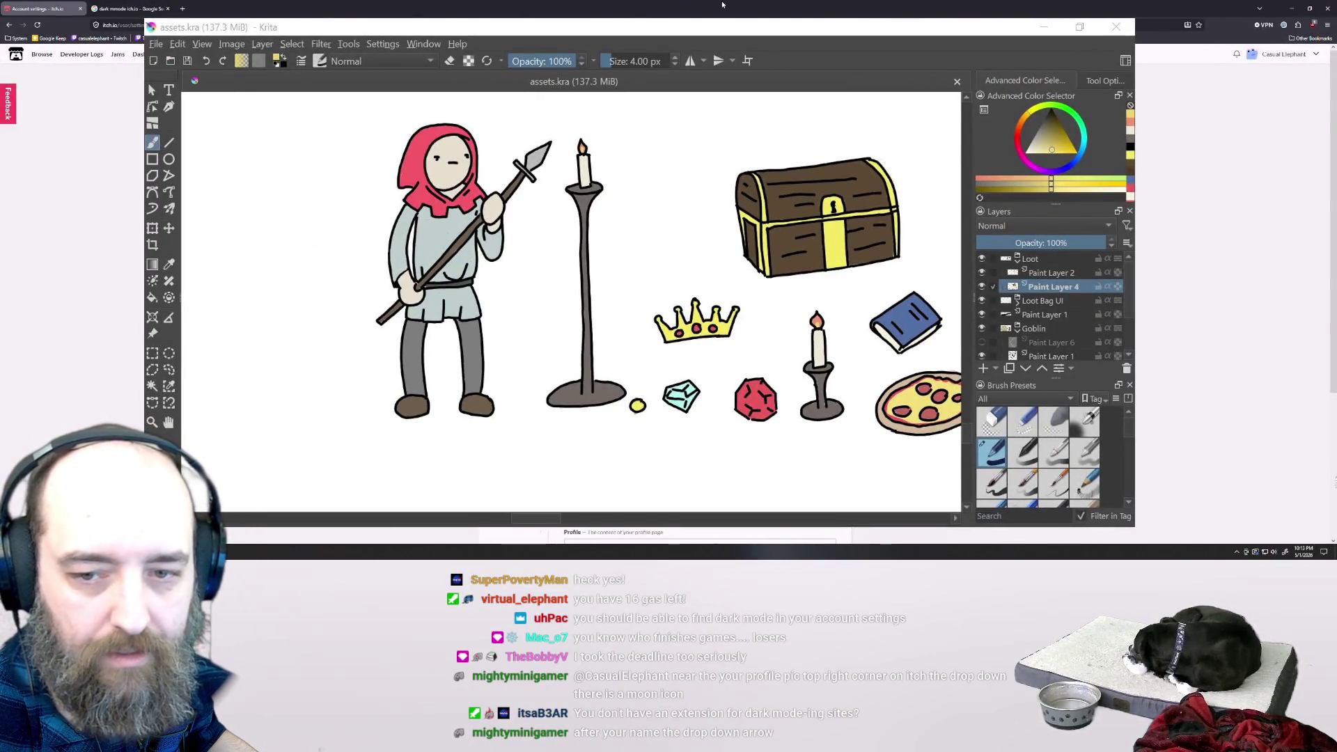
Turn on itch.io's dark theme from the account menu, then bring up the Google dark mode results.
{"action": "left_click", "coordinate": [1315, 56]}
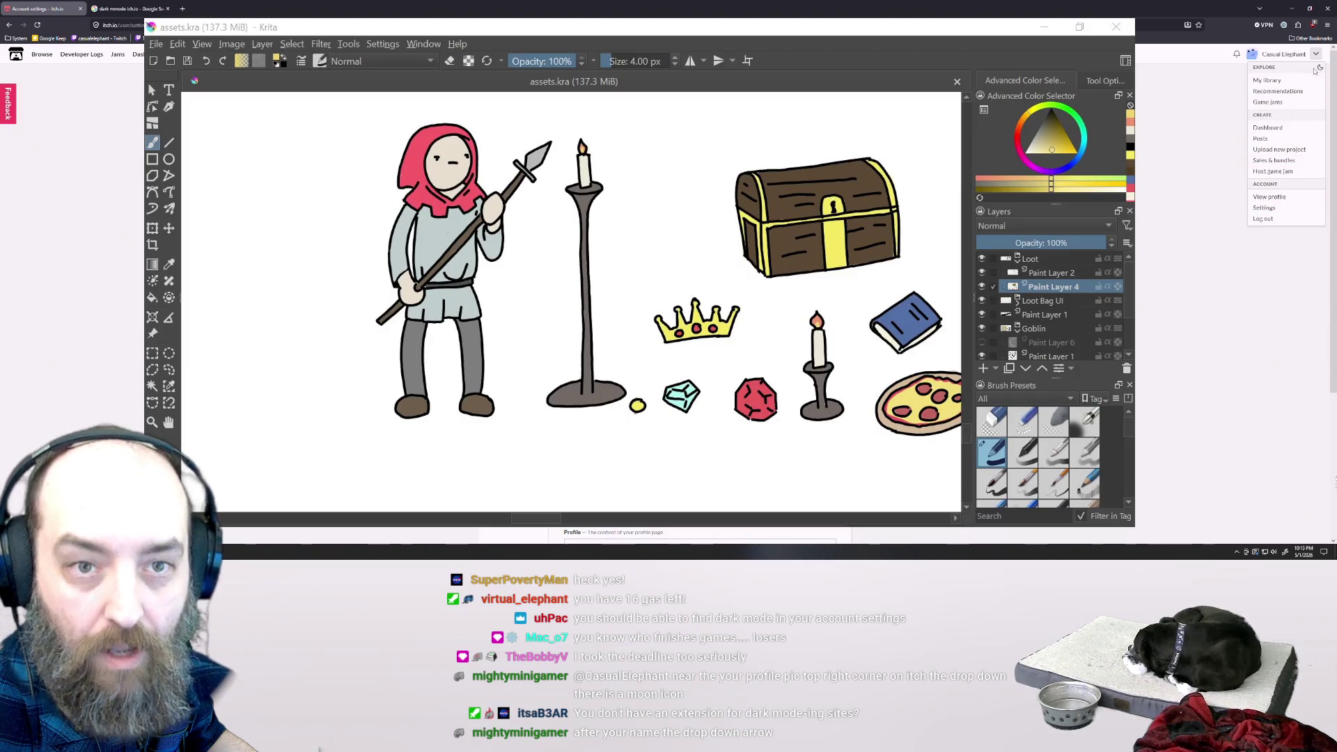
{"action": "left_click", "coordinate": [1319, 68]}
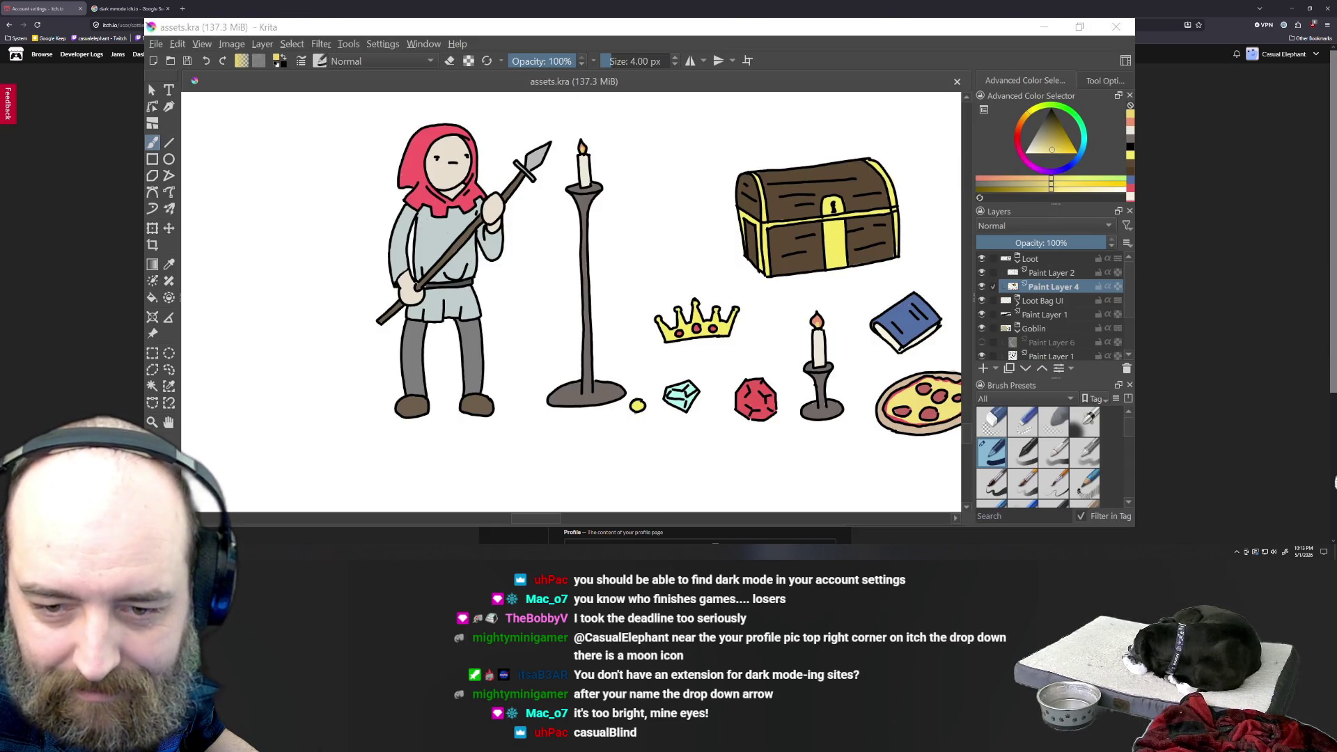
{"action": "key", "text": "alt+Tab"}
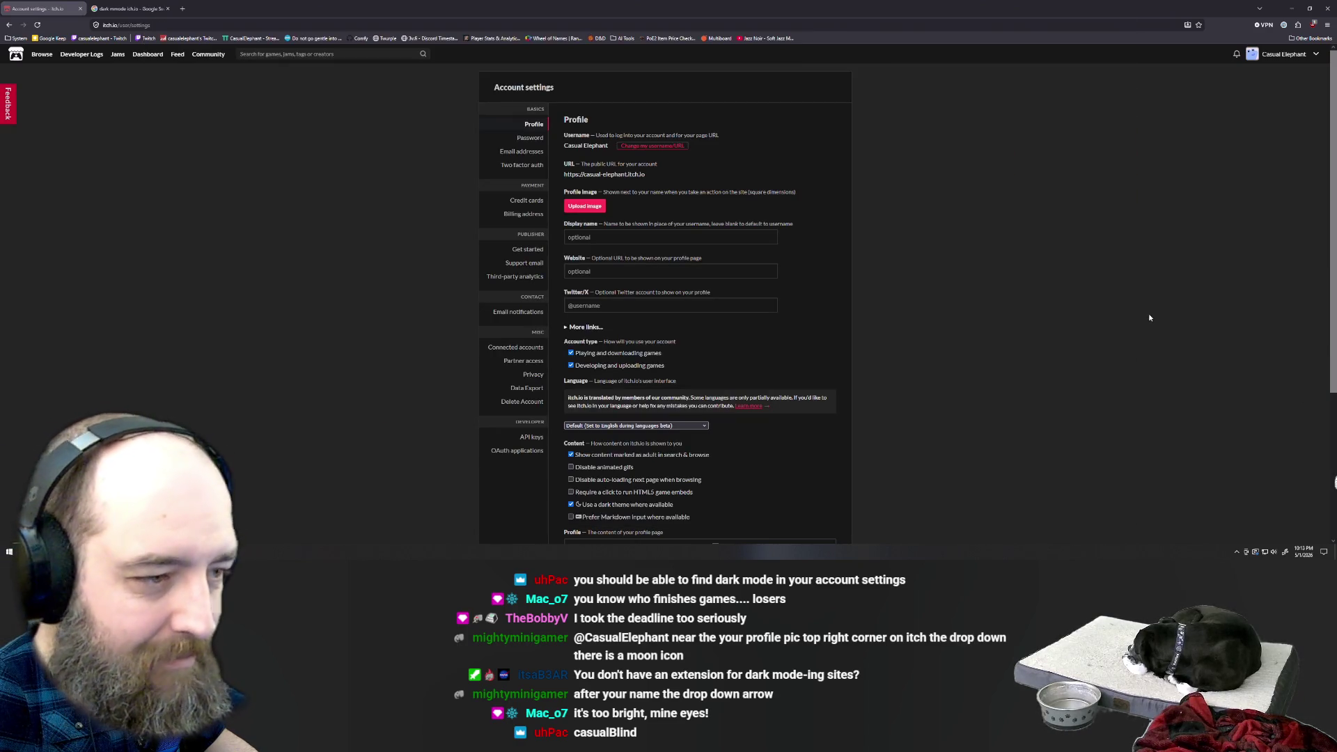
{"action": "left_click", "coordinate": [131, 8]}
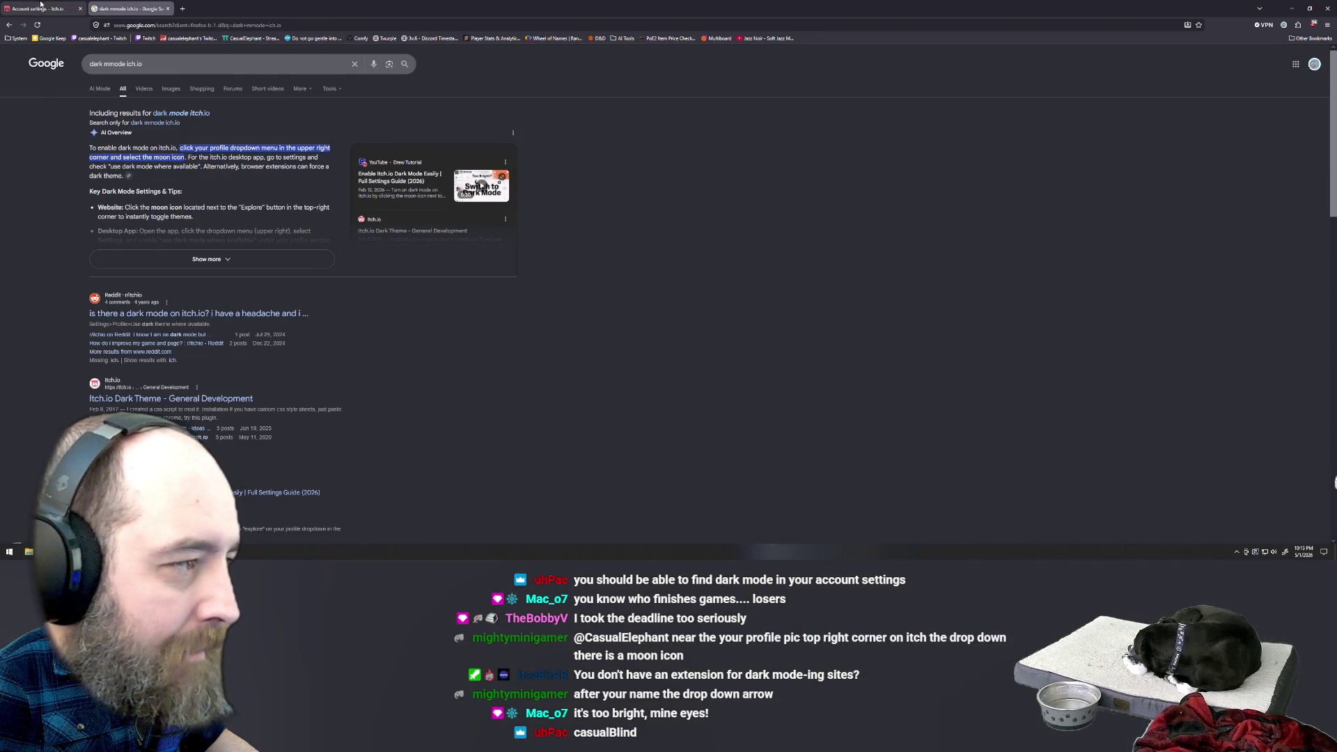
Go to the browser tab holding the itch.io page for Pac's Scavenging Game.
{"action": "mouse_move", "coordinate": [41, 4]}
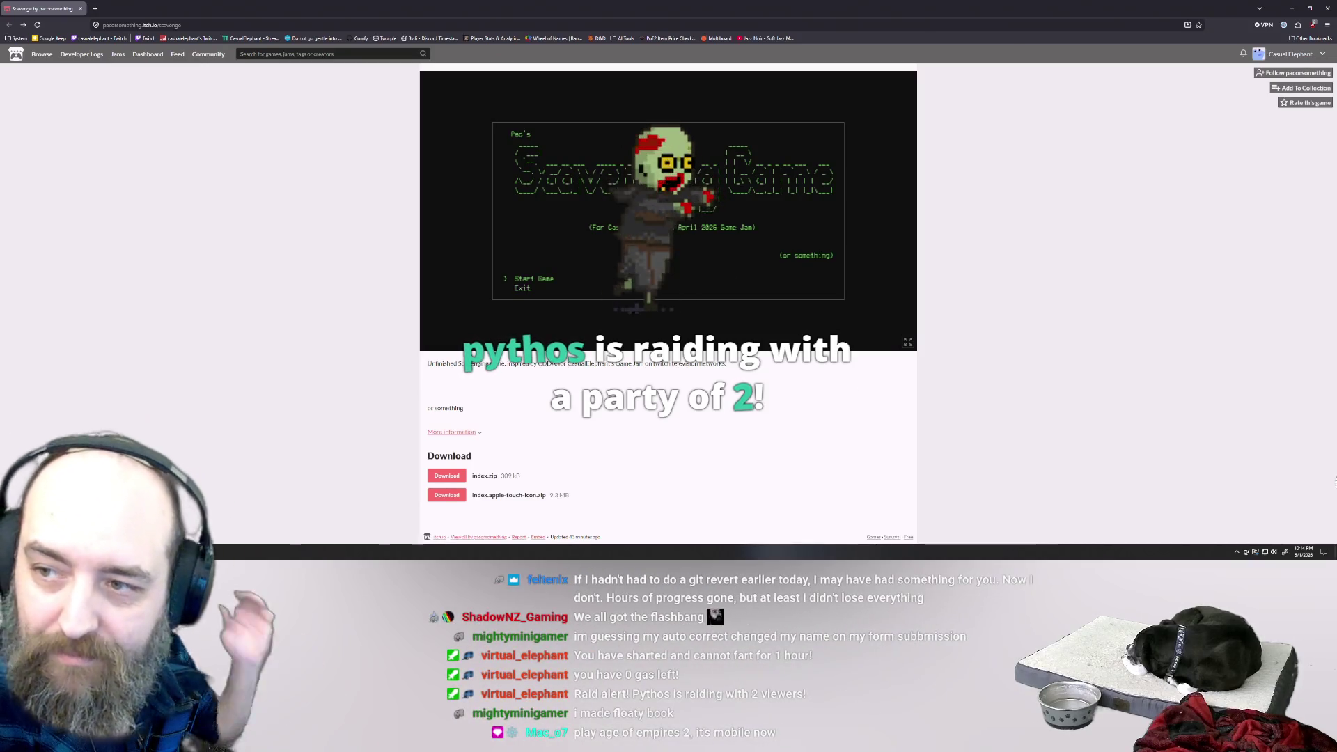
Start the Scavenging Game in full screen from its title menu.
{"action": "key", "text": "Up"}
{"action": "left_click", "coordinate": [908, 343]}
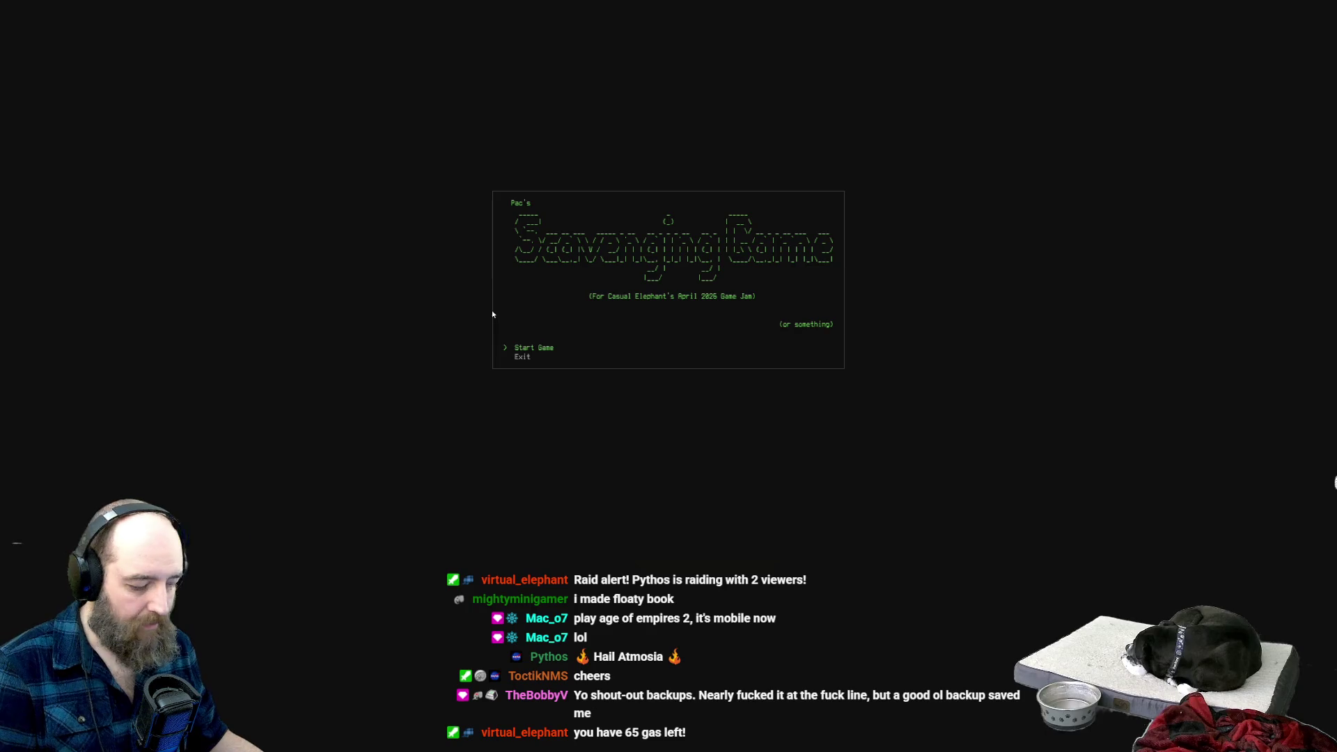
{"action": "left_click", "coordinate": [526, 347]}
Walk the scavenger north-west, then east into the house with the padlocked cabinet.
{"action": "key", "text": "w"}
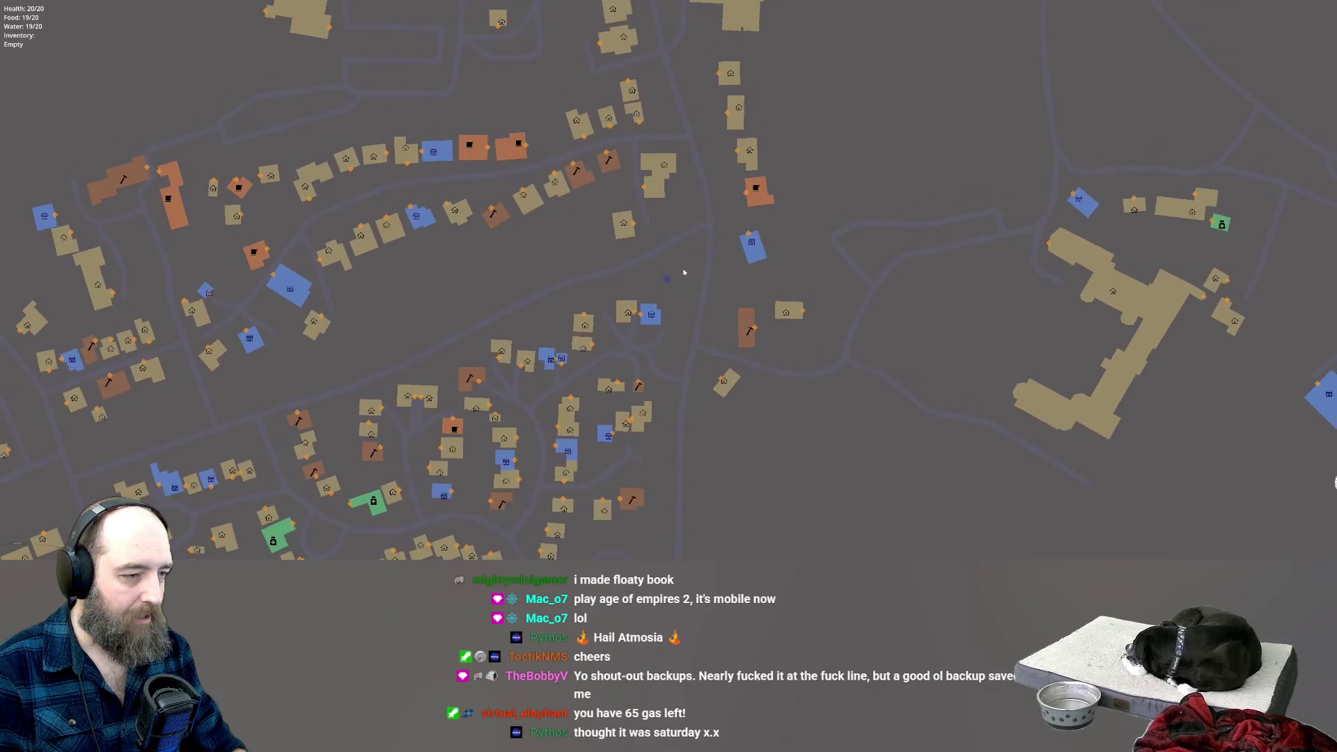
{"action": "key", "text": "w"}
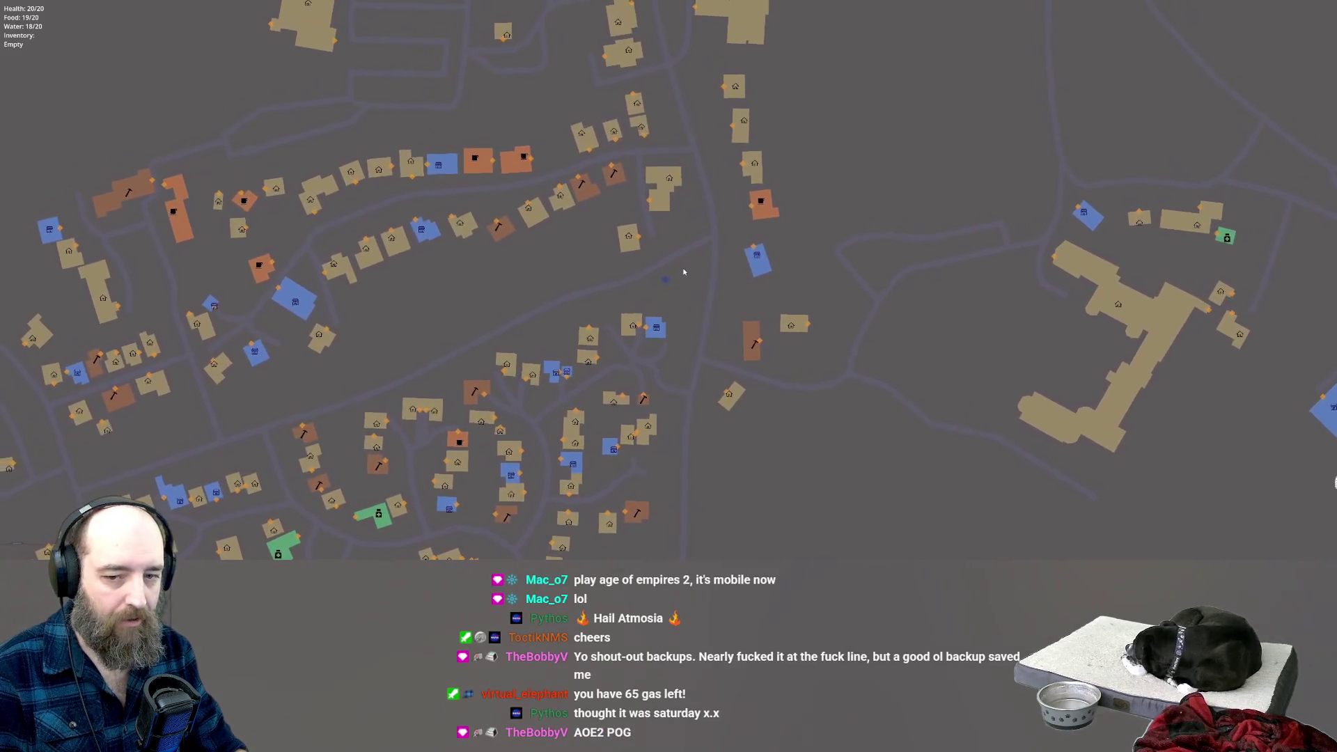
{"action": "key", "text": "a"}
{"action": "key", "text": "d"}
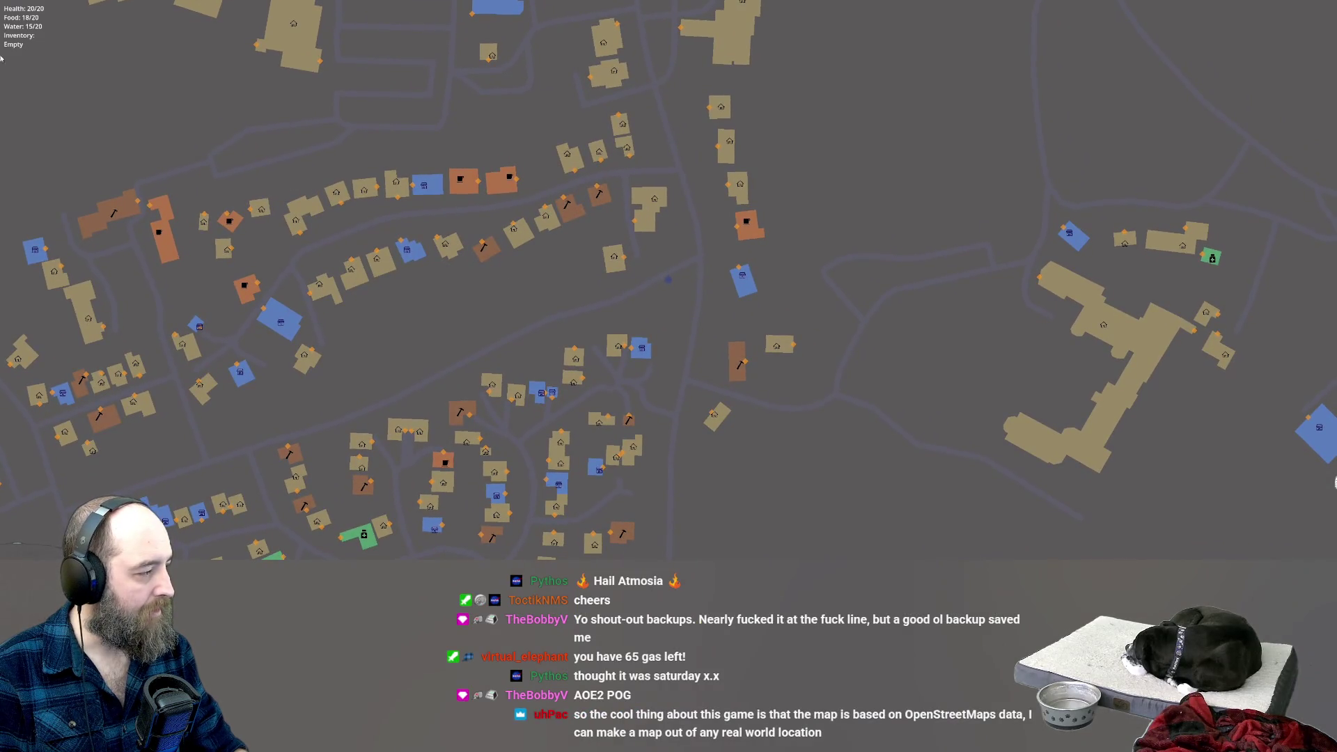
{"action": "key", "text": "w"}
{"action": "key", "text": "a"}
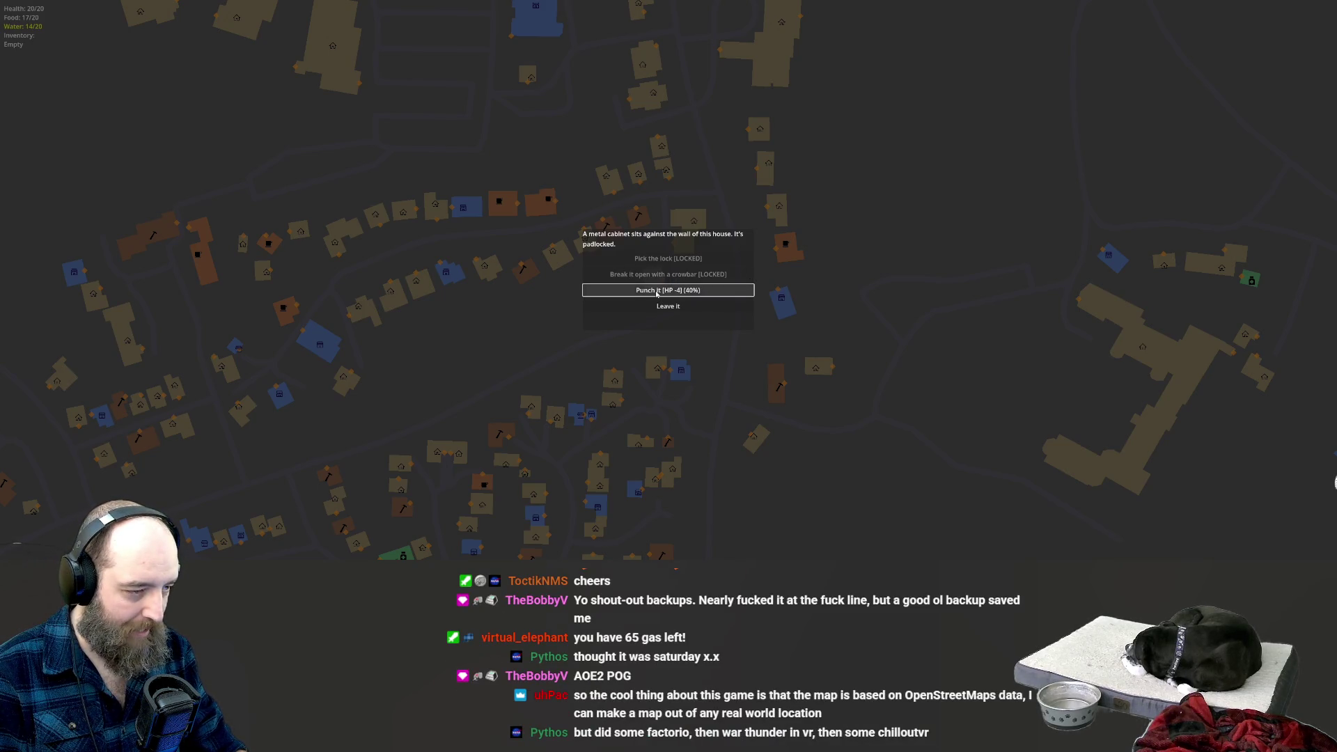
Punch the padlocked cabinet, accept the painful result, and leave it with health at 16/20.
{"action": "left_click", "coordinate": [655, 290]}
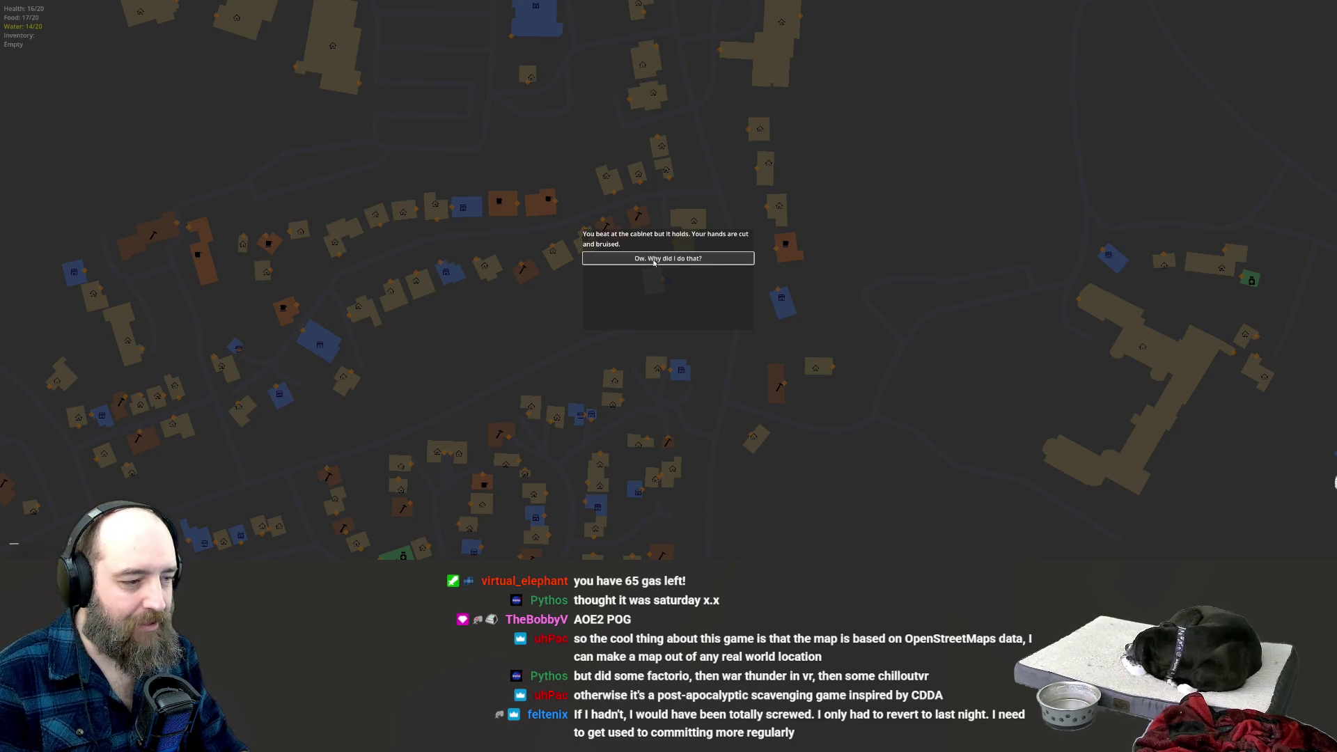
{"action": "left_click", "coordinate": [654, 259]}
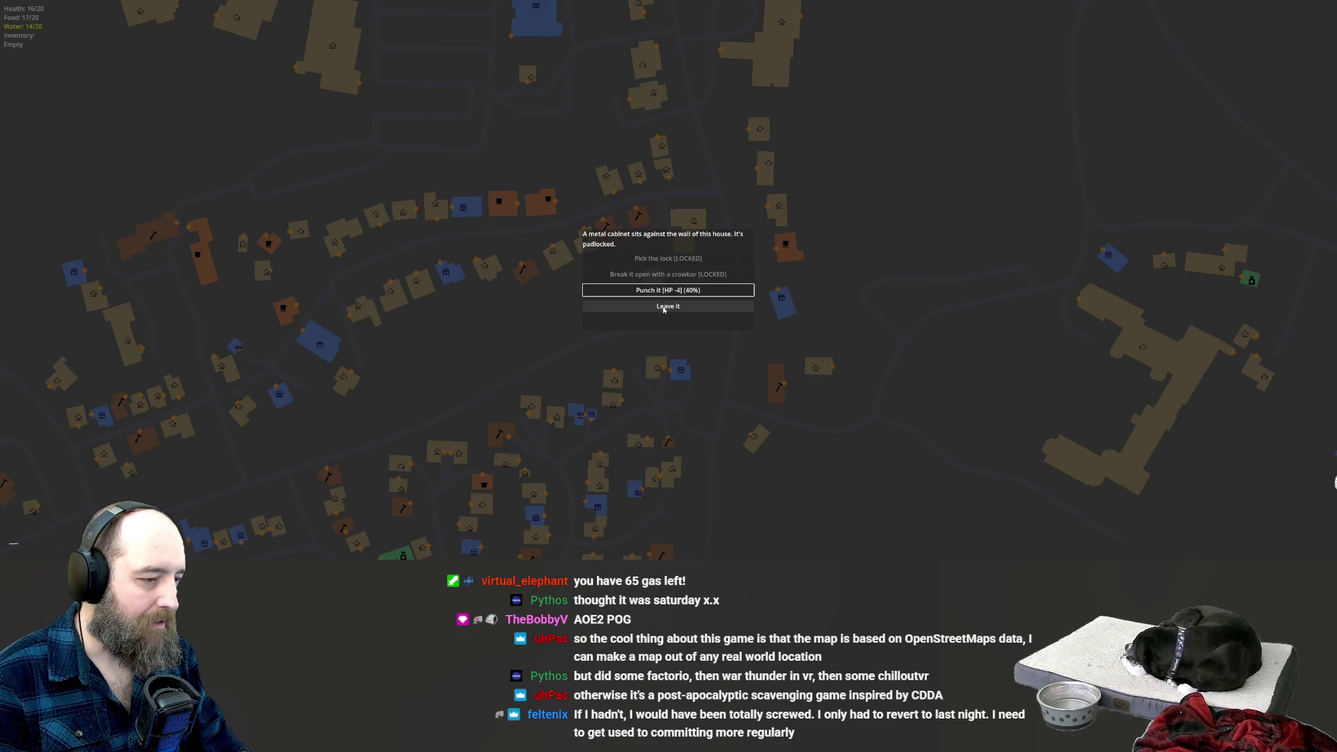
{"action": "left_click", "coordinate": [663, 307]}
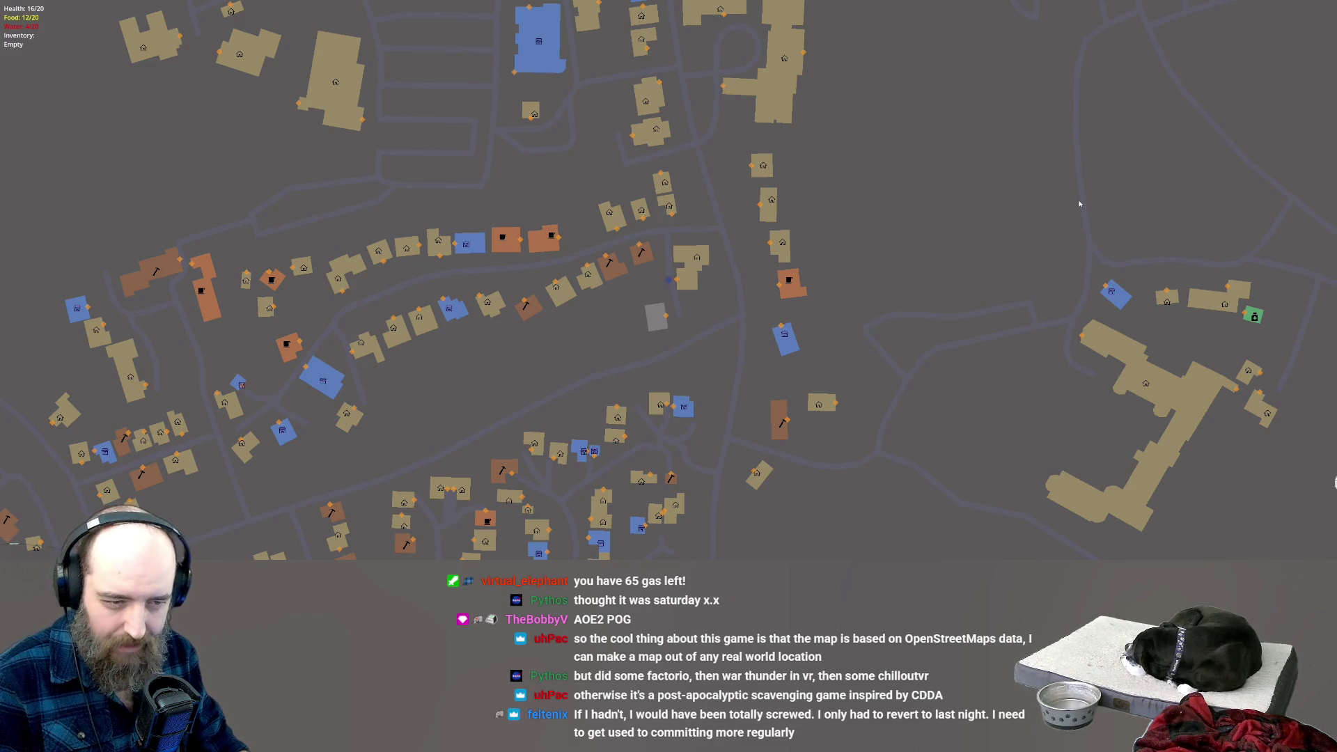
Search the grey house and take the medkit from the bathroom cabinet.
{"action": "left_click", "coordinate": [675, 326]}
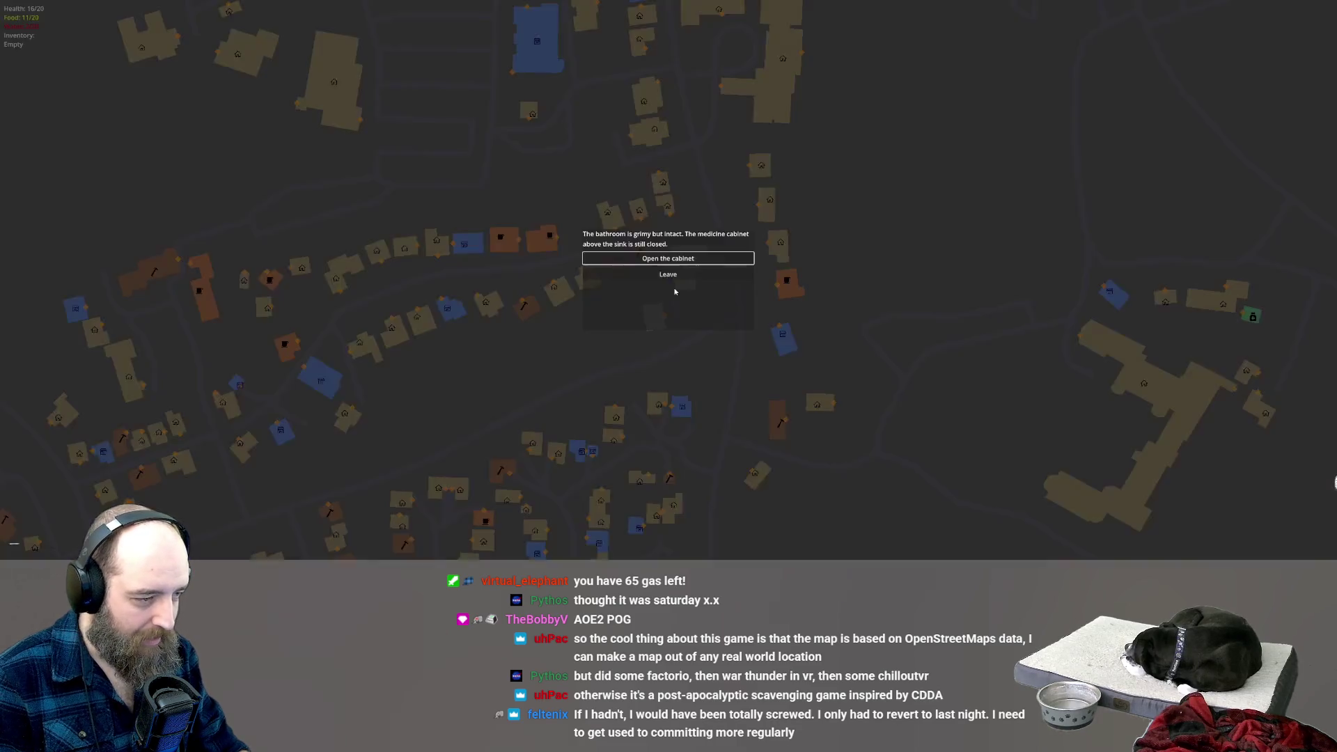
{"action": "left_click", "coordinate": [686, 258]}
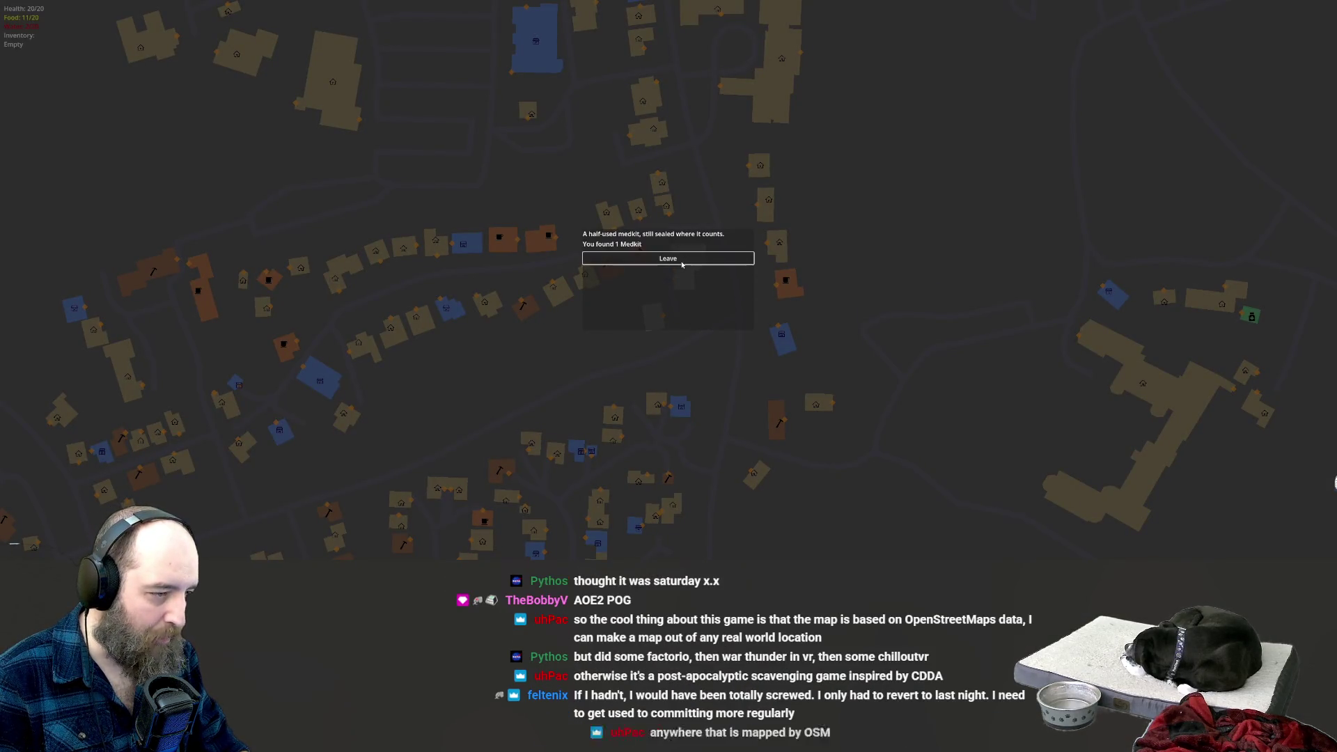
{"action": "left_click", "coordinate": [686, 260]}
Climb the caved-in rubble in the next house, get up losing 6 HP, and restart after dying.
{"action": "left_click", "coordinate": [687, 261]}
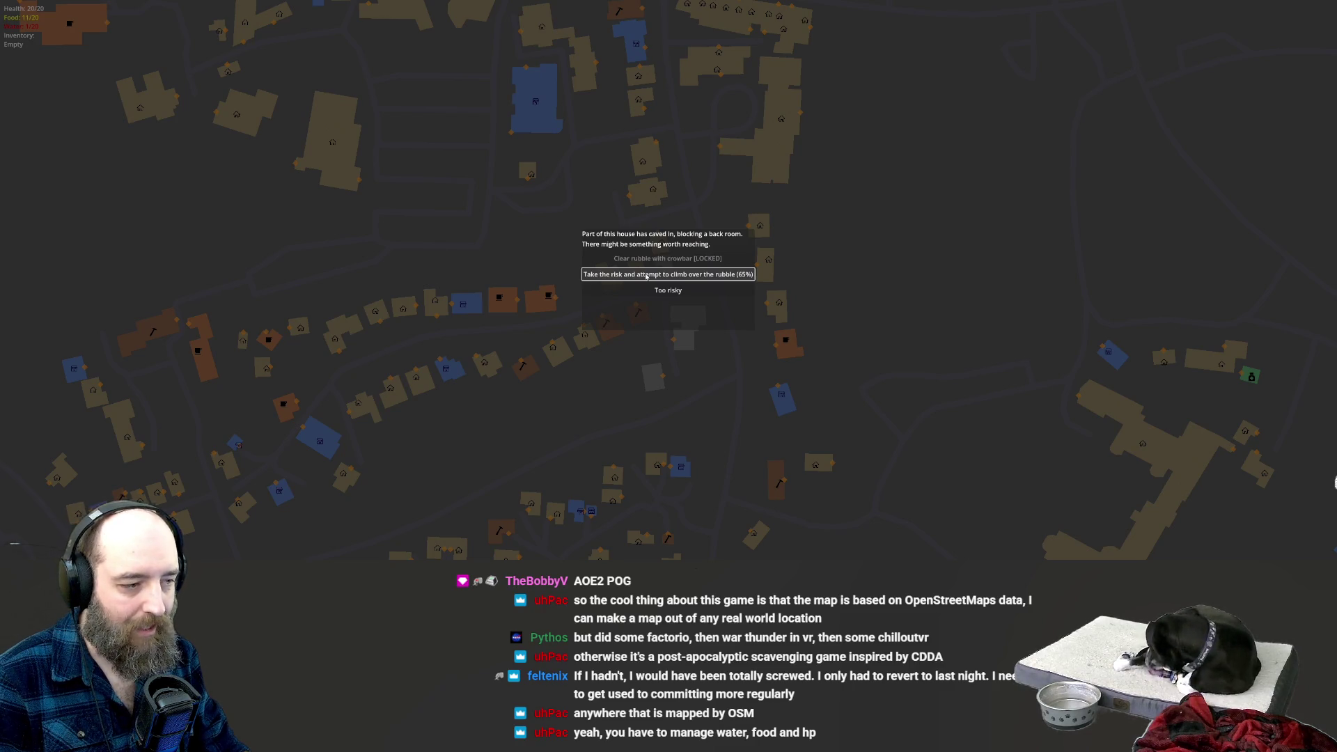
{"action": "left_click", "coordinate": [646, 274]}
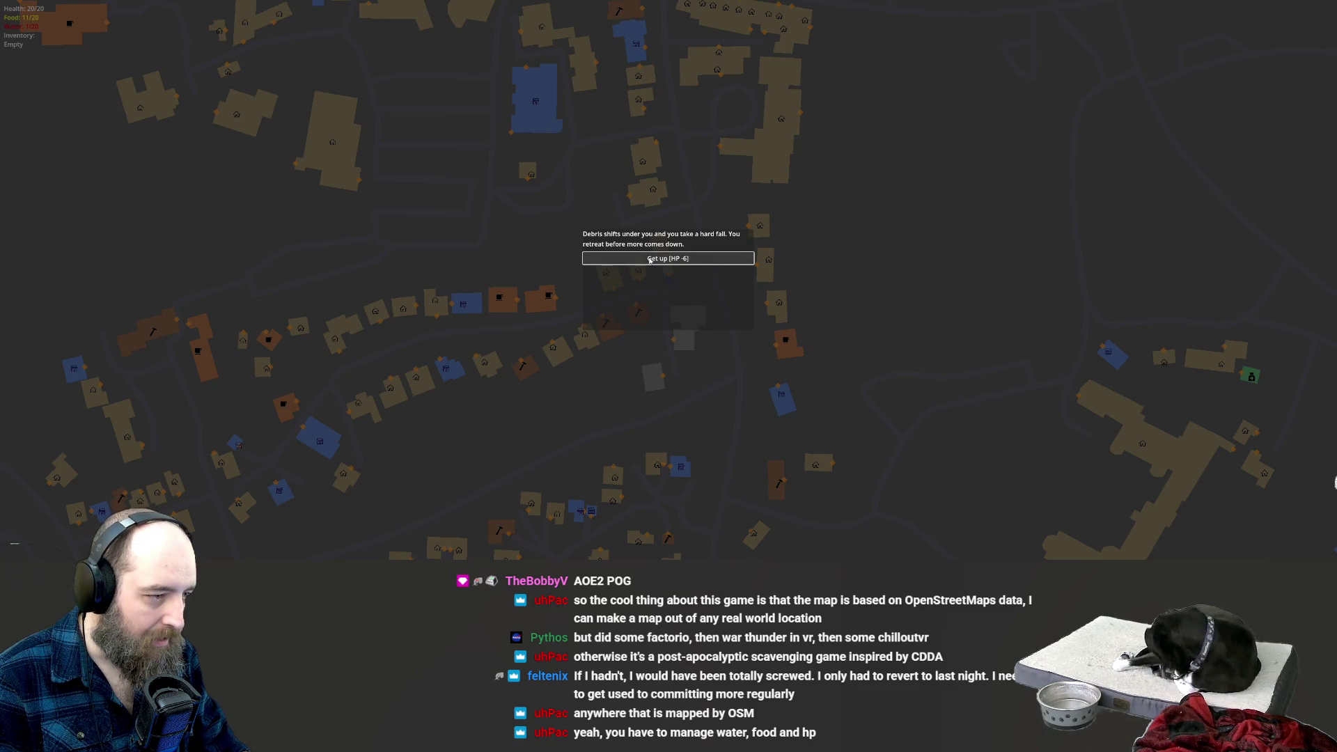
{"action": "left_click", "coordinate": [649, 260]}
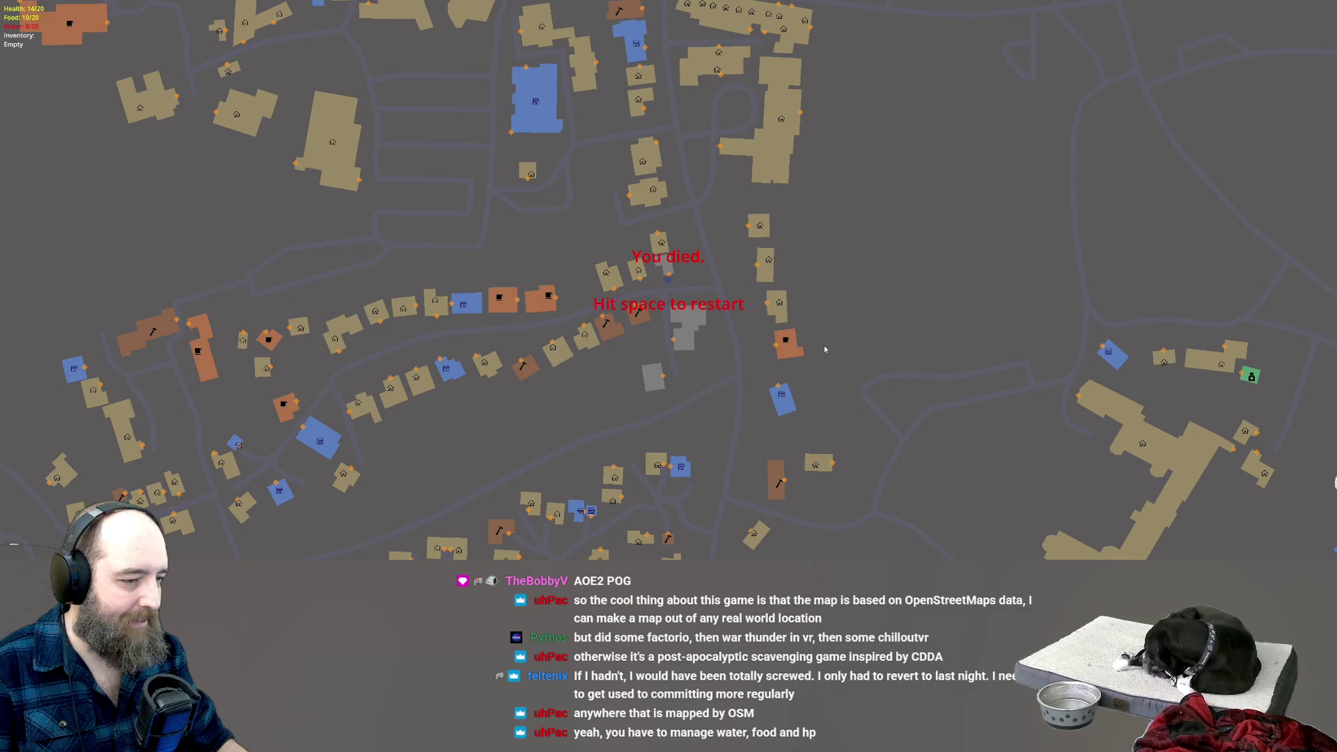
{"action": "key", "text": "space"}
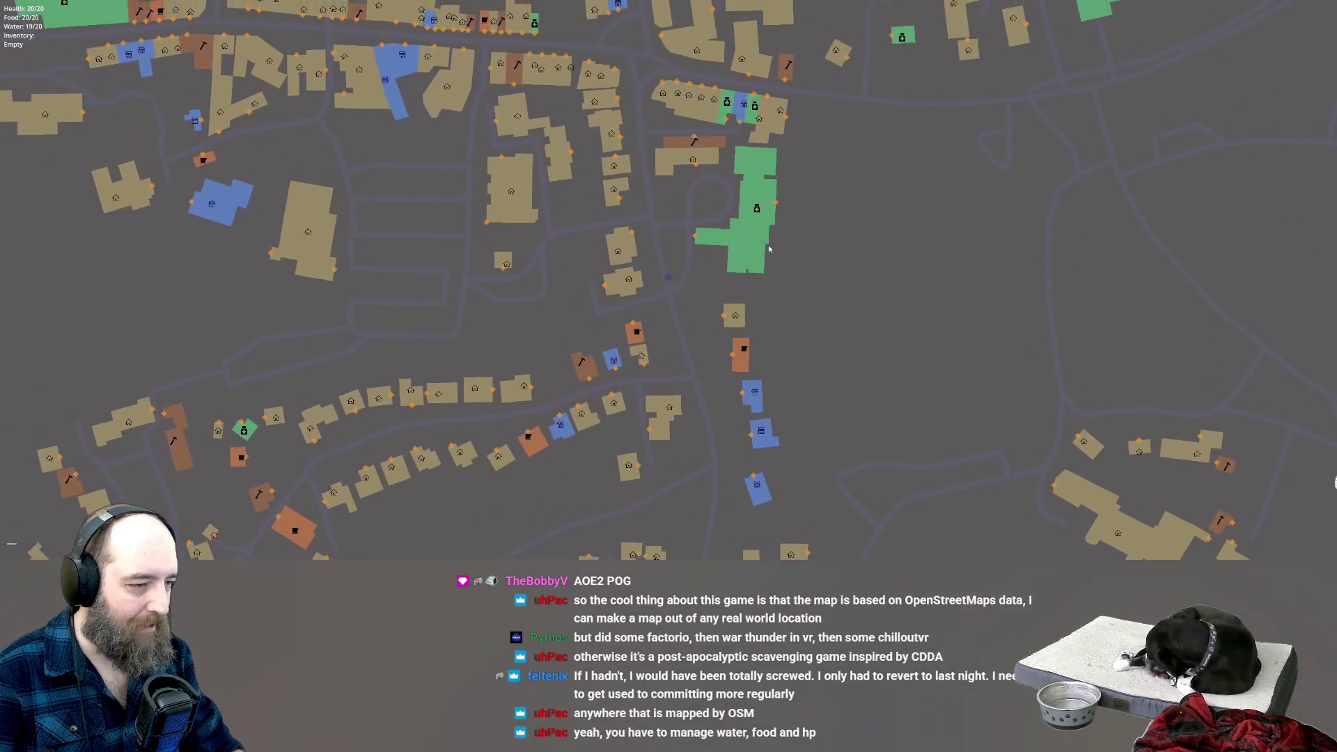
Search the green pharmacy, fight off the upstairs ambusher, and exit full screen.
{"action": "left_click", "coordinate": [768, 248]}
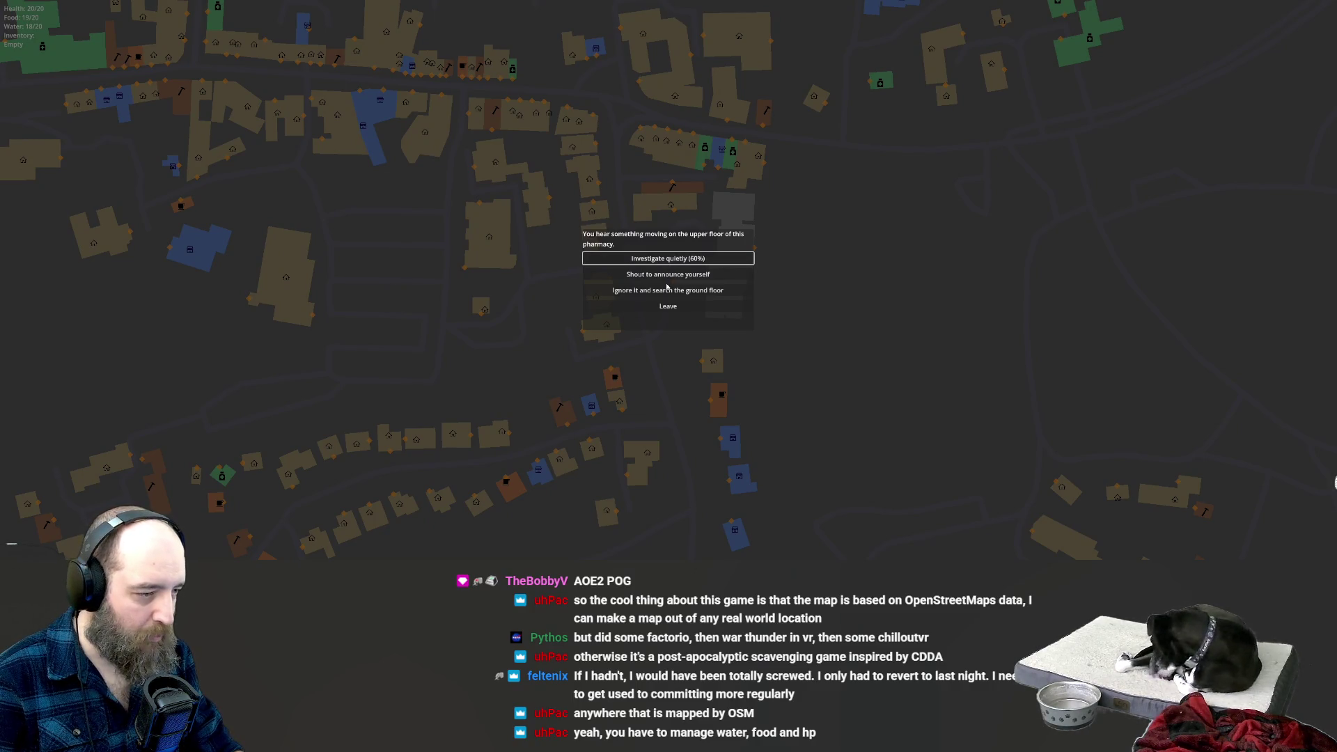
{"action": "left_click", "coordinate": [662, 279]}
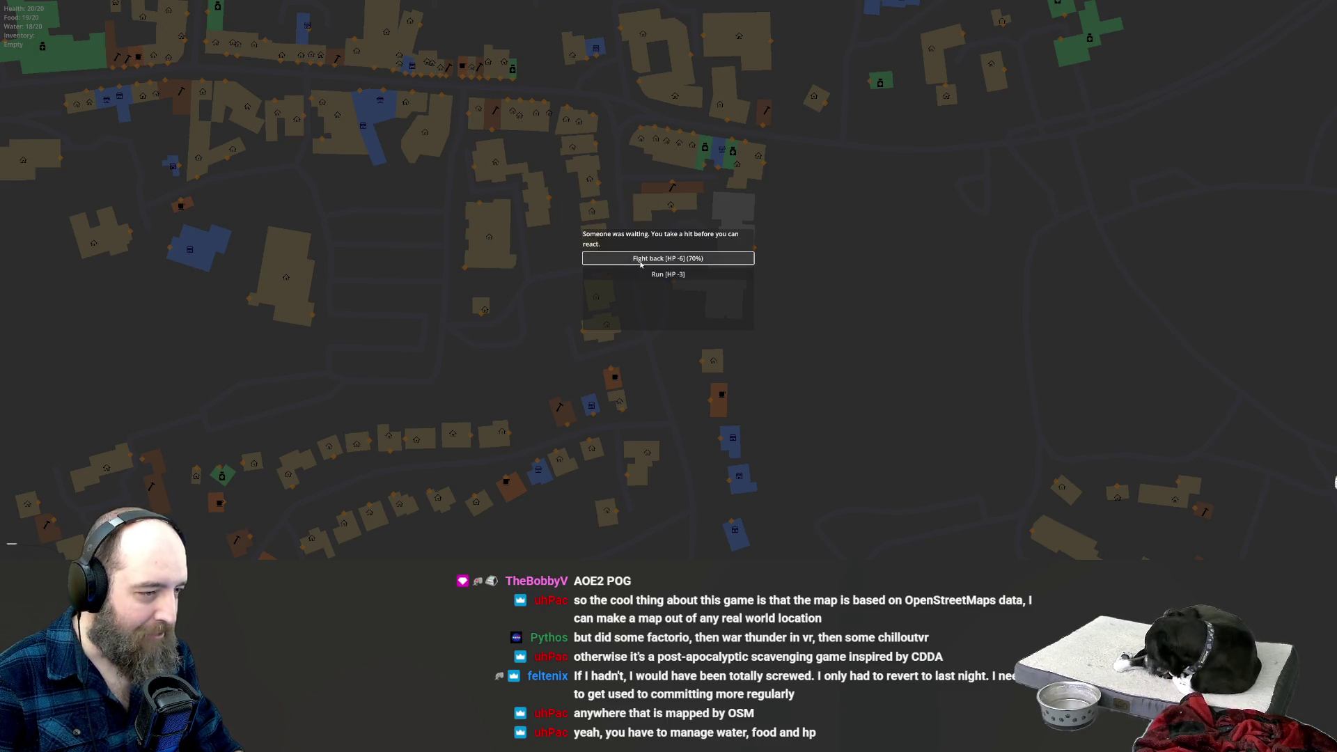
{"action": "left_click", "coordinate": [640, 262]}
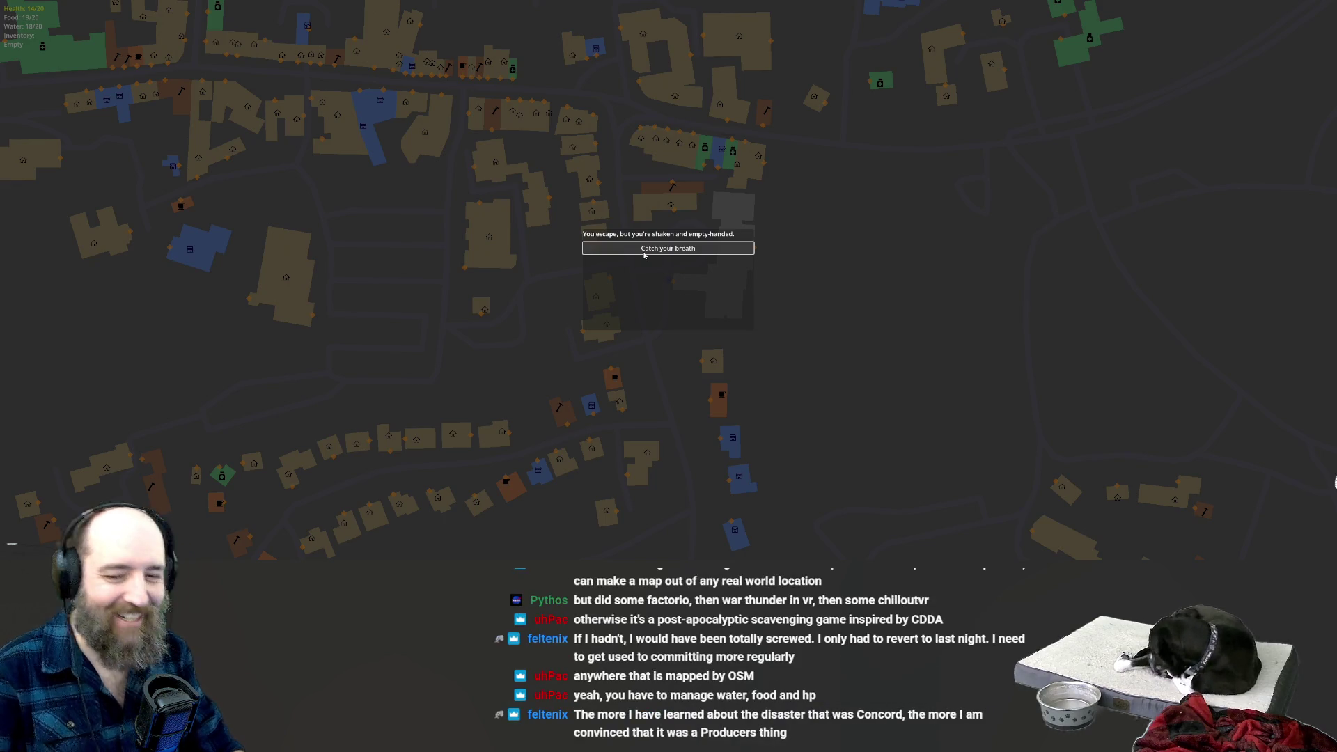
{"action": "left_click", "coordinate": [644, 252]}
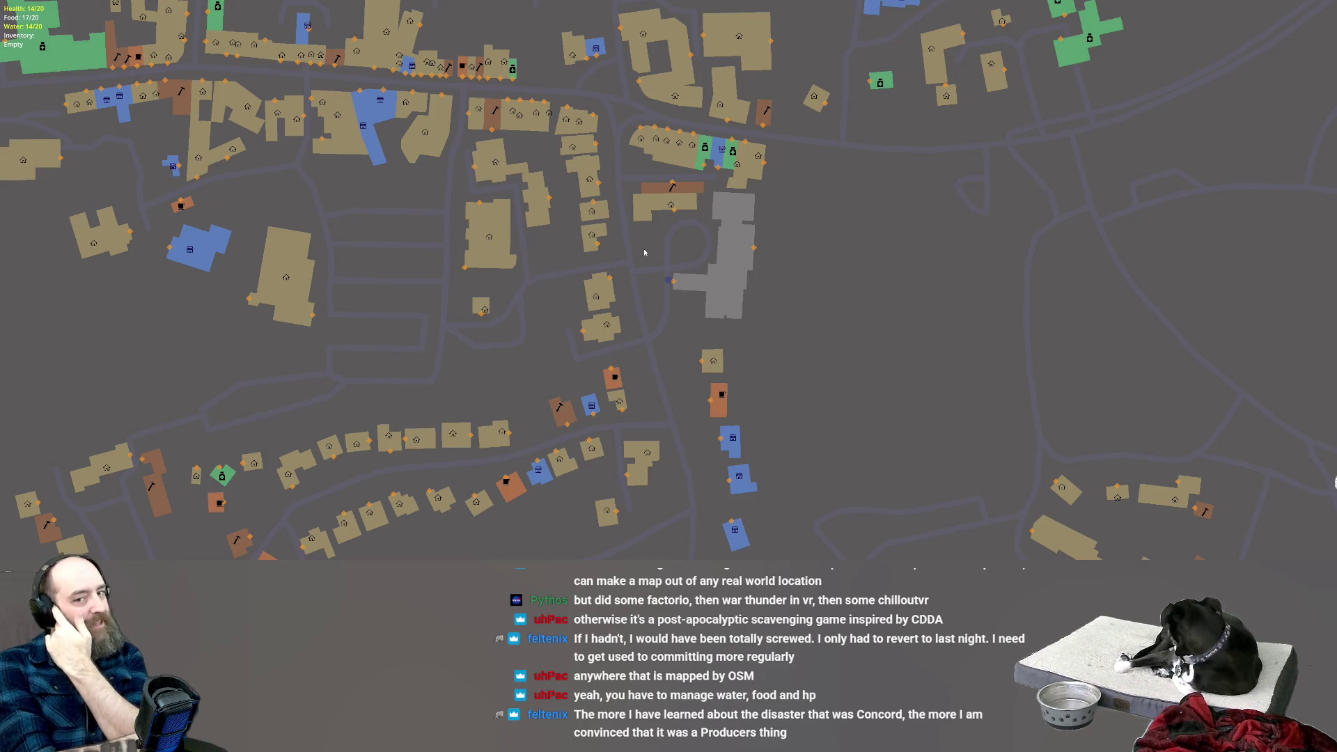
{"action": "key", "text": "Escape"}
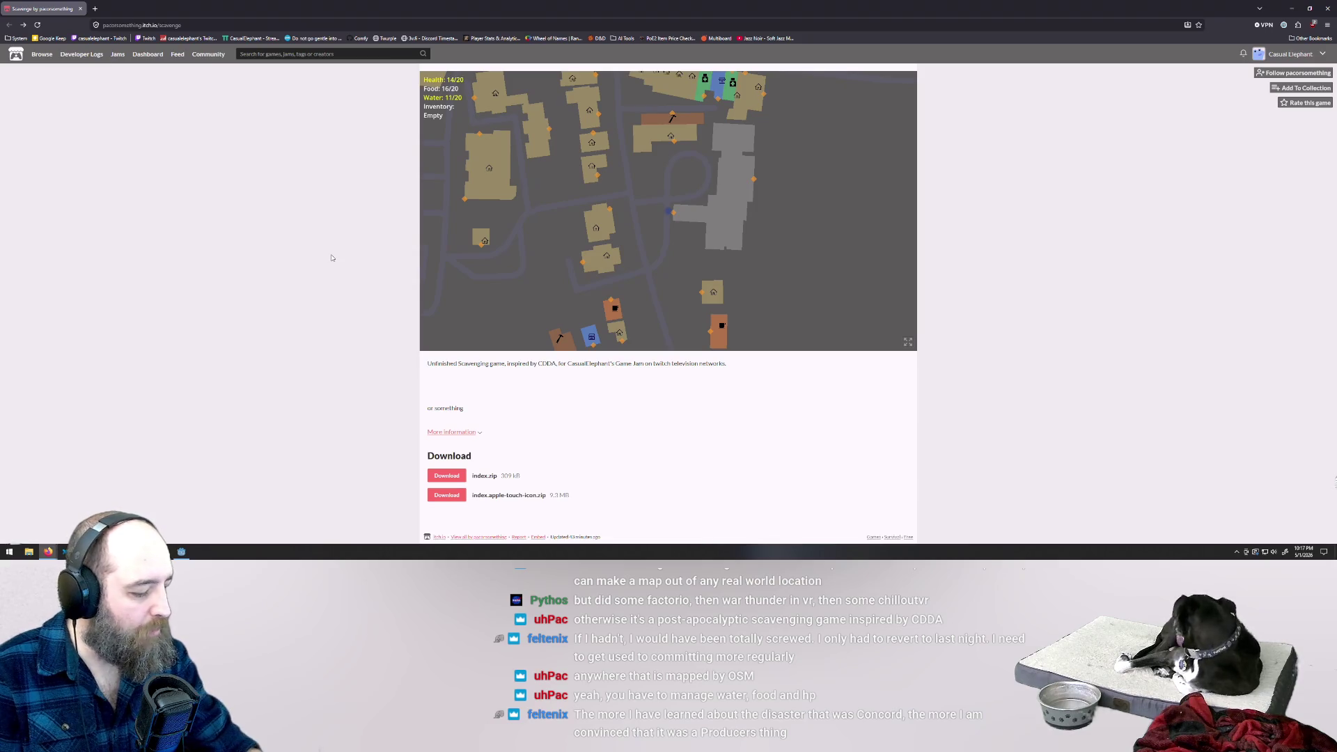
Reload the itch.io page with F5 so the game returns to its title menu.
{"action": "key", "text": "F5"}
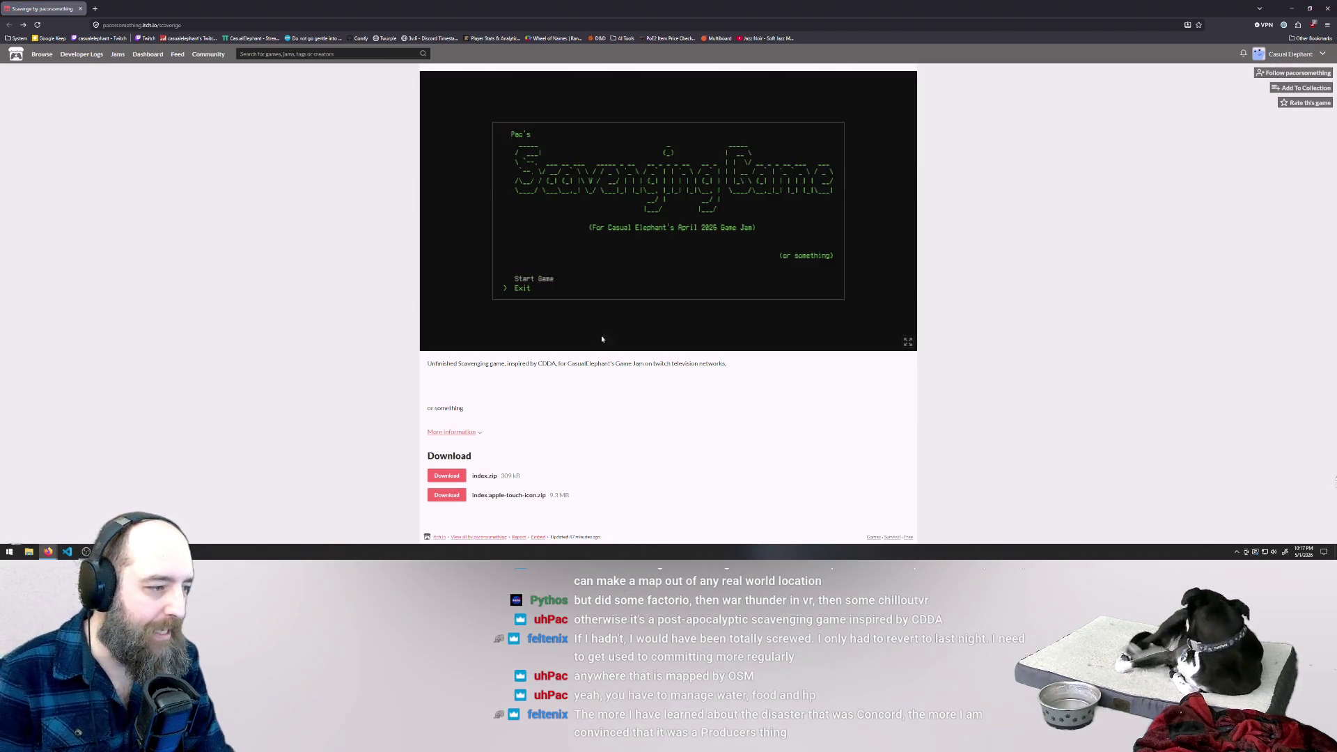
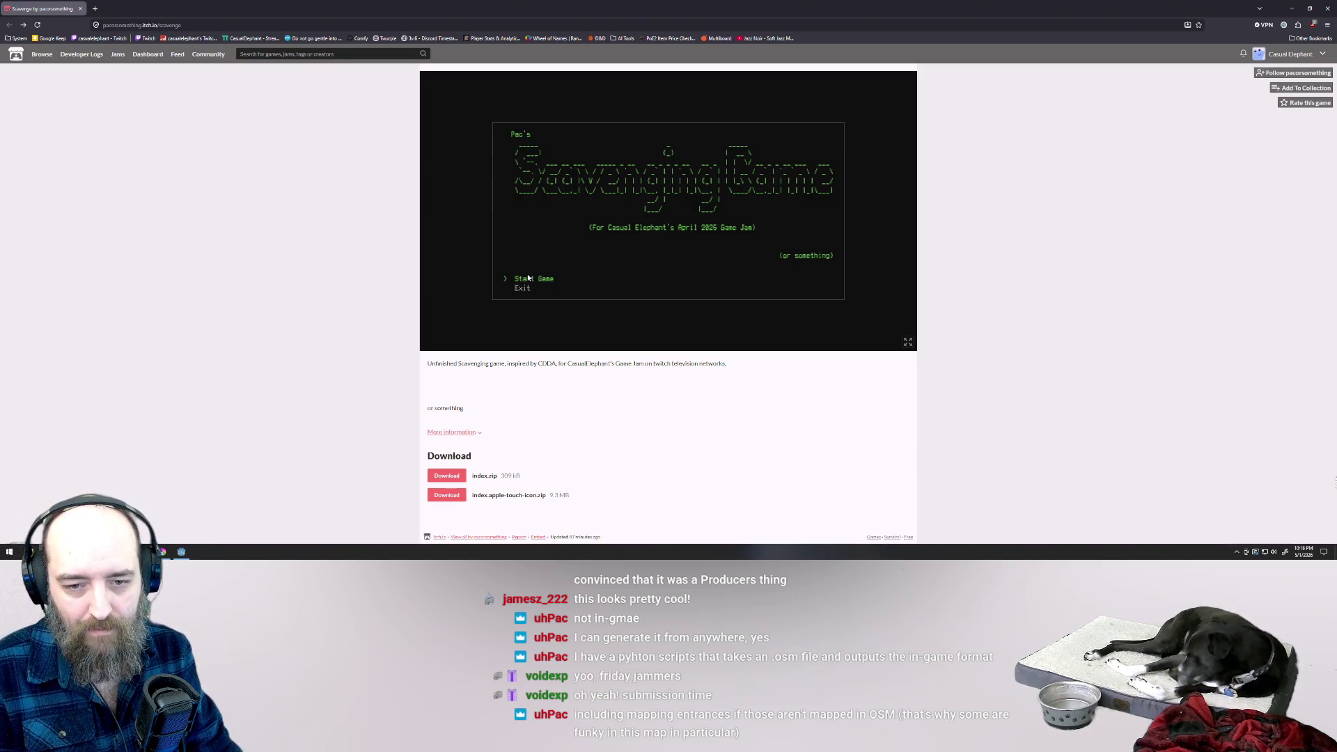
Start a new game, walk north-east into the blue building's bathroom, and go full screen.
{"action": "left_click", "coordinate": [528, 278]}
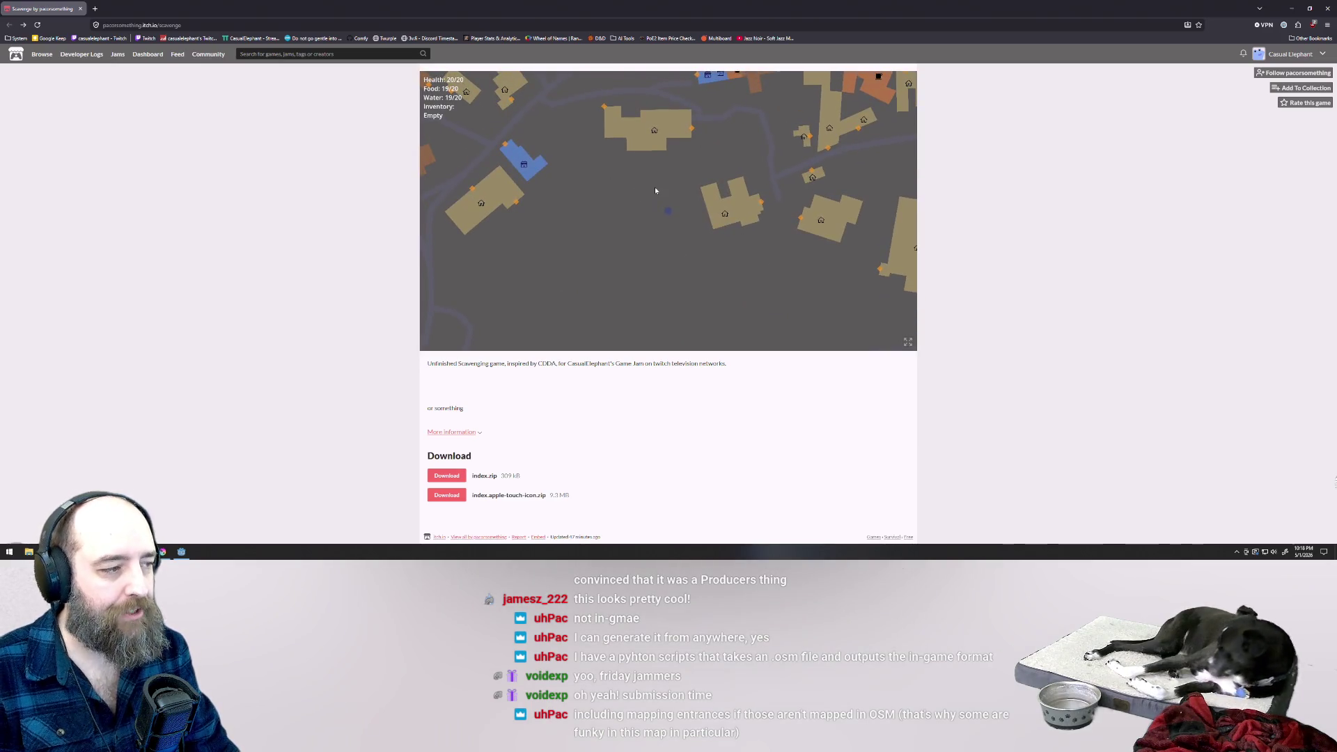
{"action": "key", "text": "Up"}
{"action": "key", "text": "Right"}
{"action": "key", "text": "Up"}
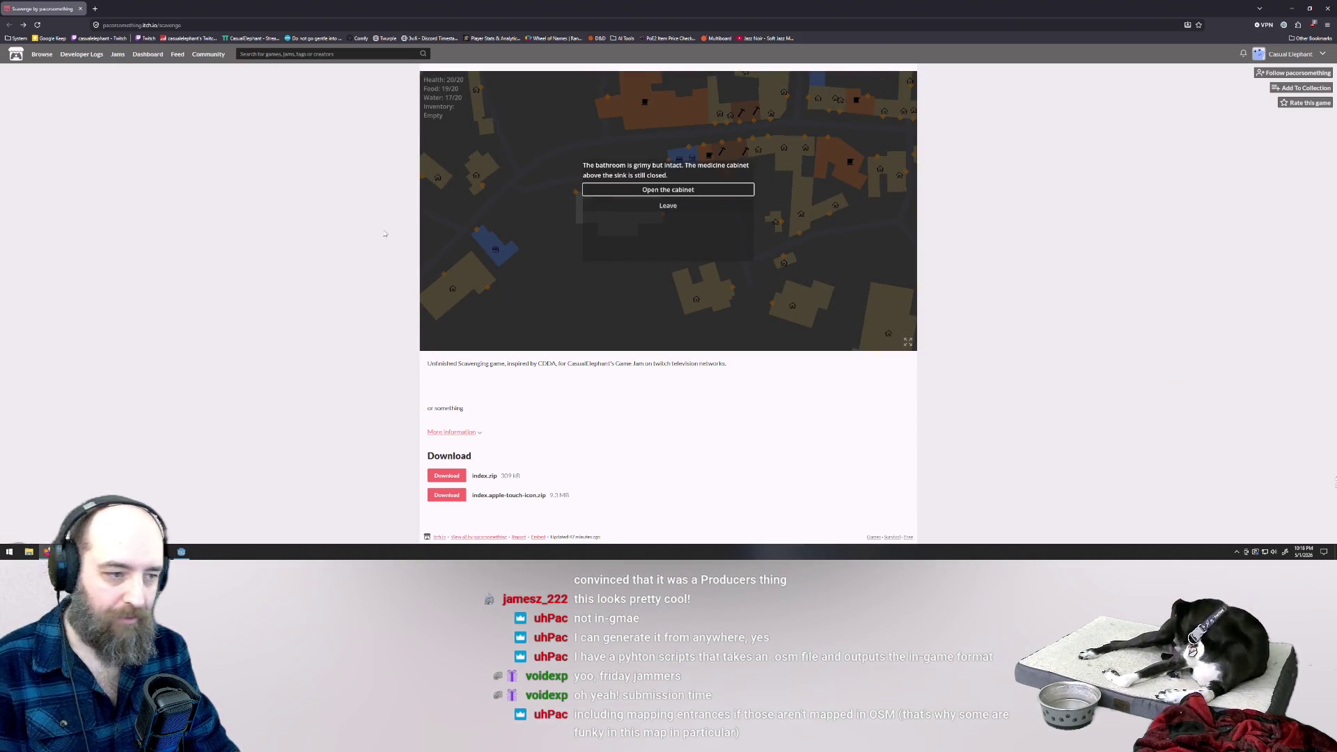
{"action": "left_click", "coordinate": [908, 341]}
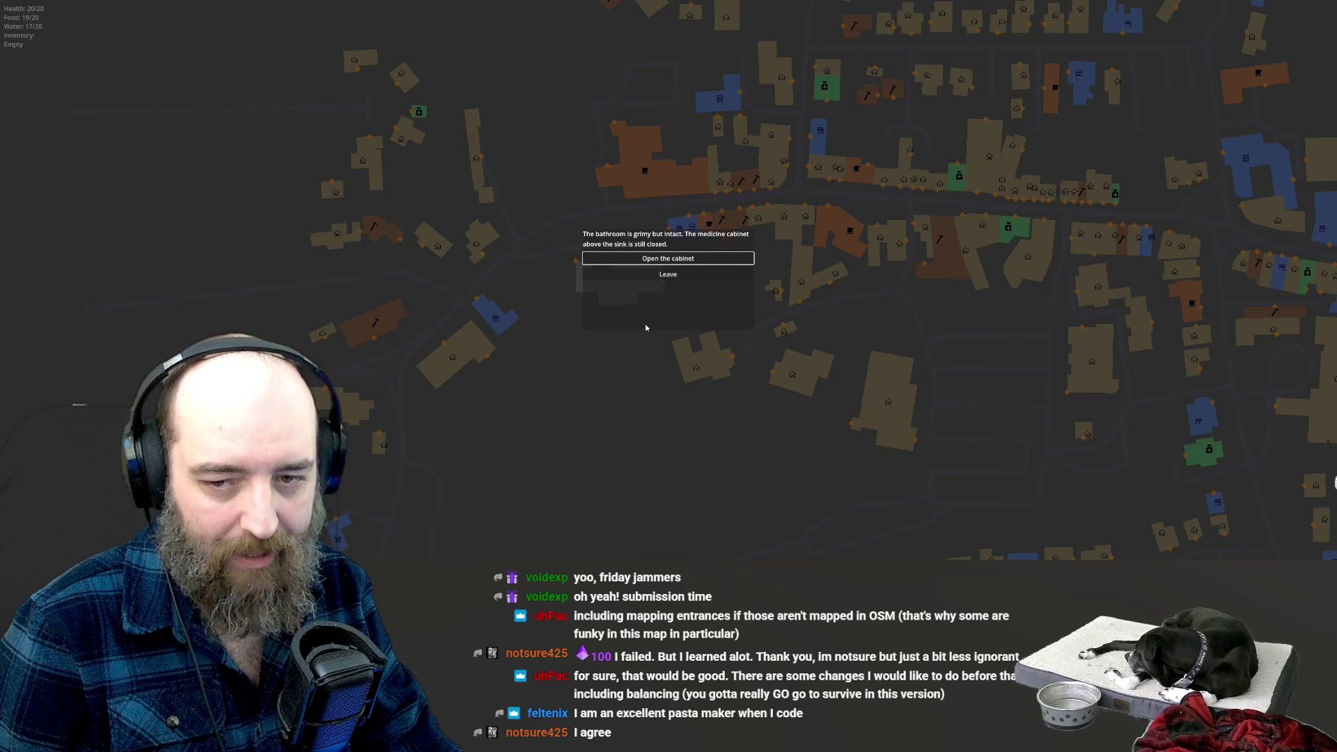
Leave the bathroom and risk climbing the rubble in two caved-in stores.
{"action": "left_click", "coordinate": [668, 275]}
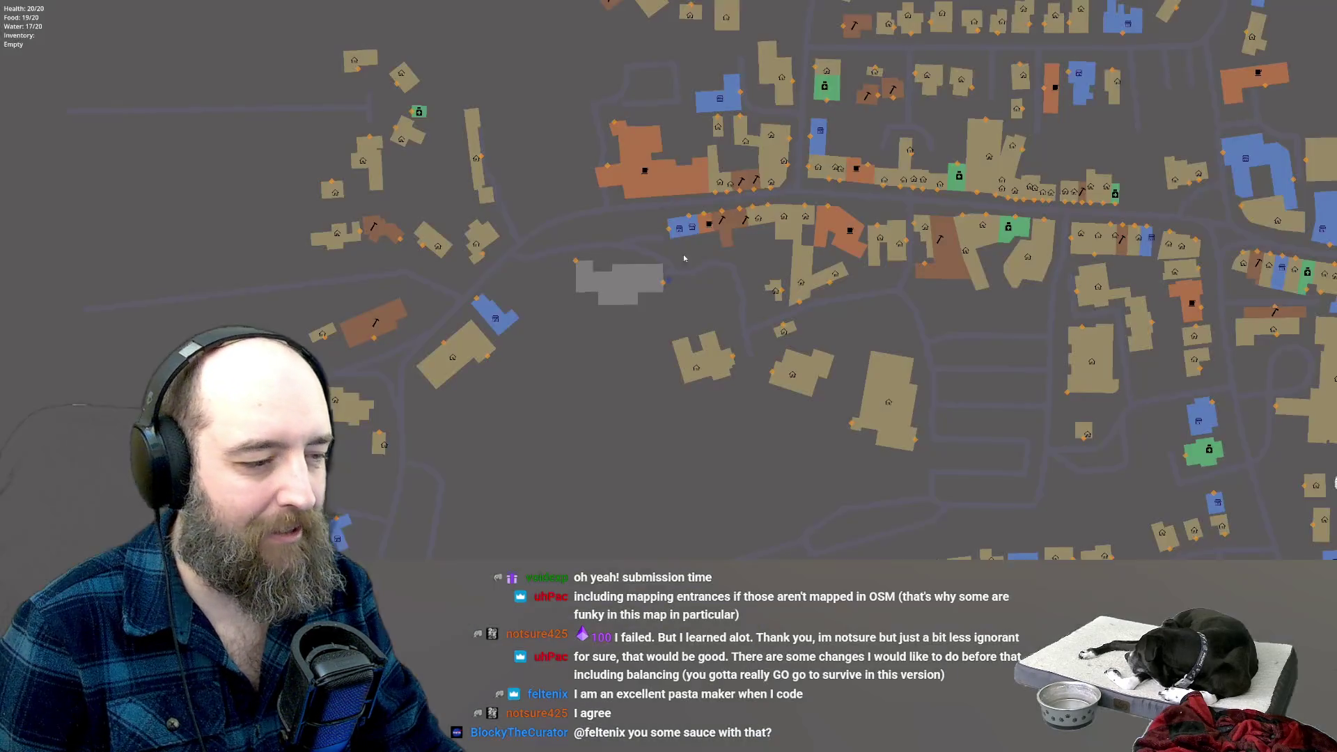
{"action": "left_click", "coordinate": [694, 281]}
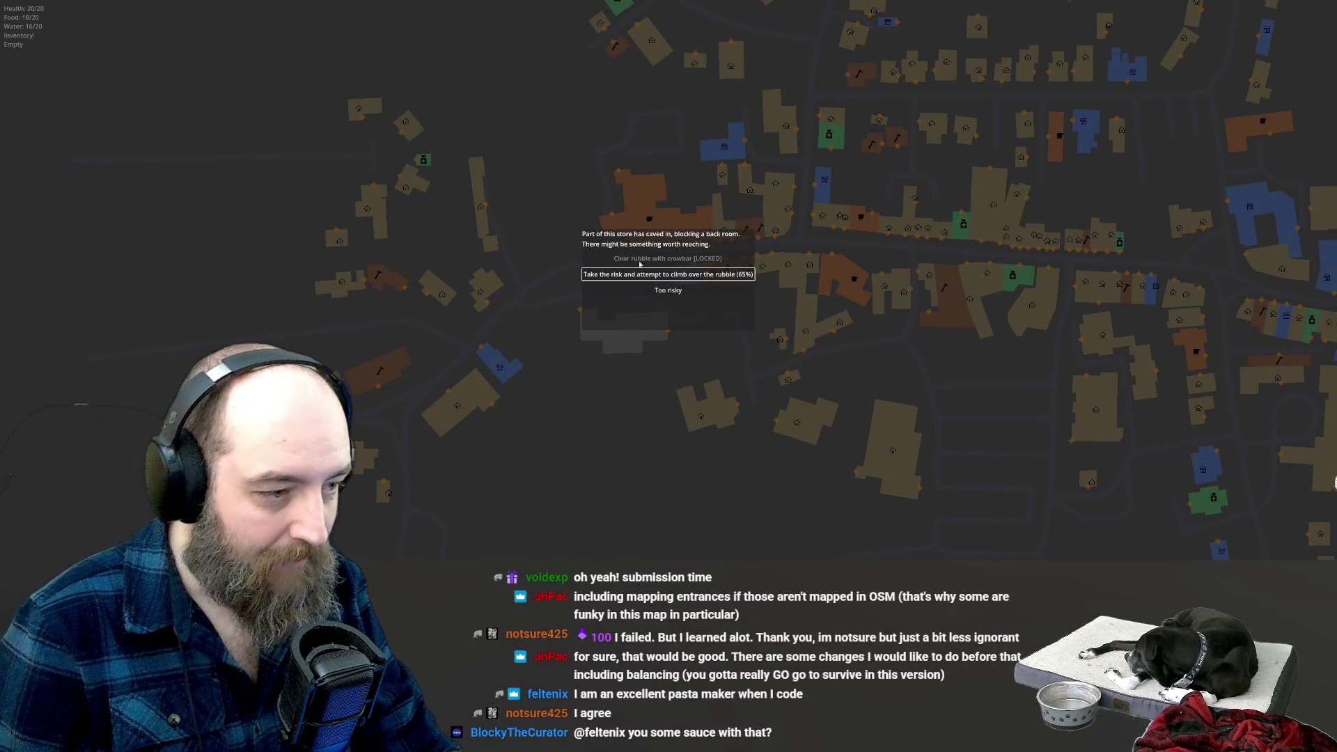
{"action": "left_click", "coordinate": [661, 276]}
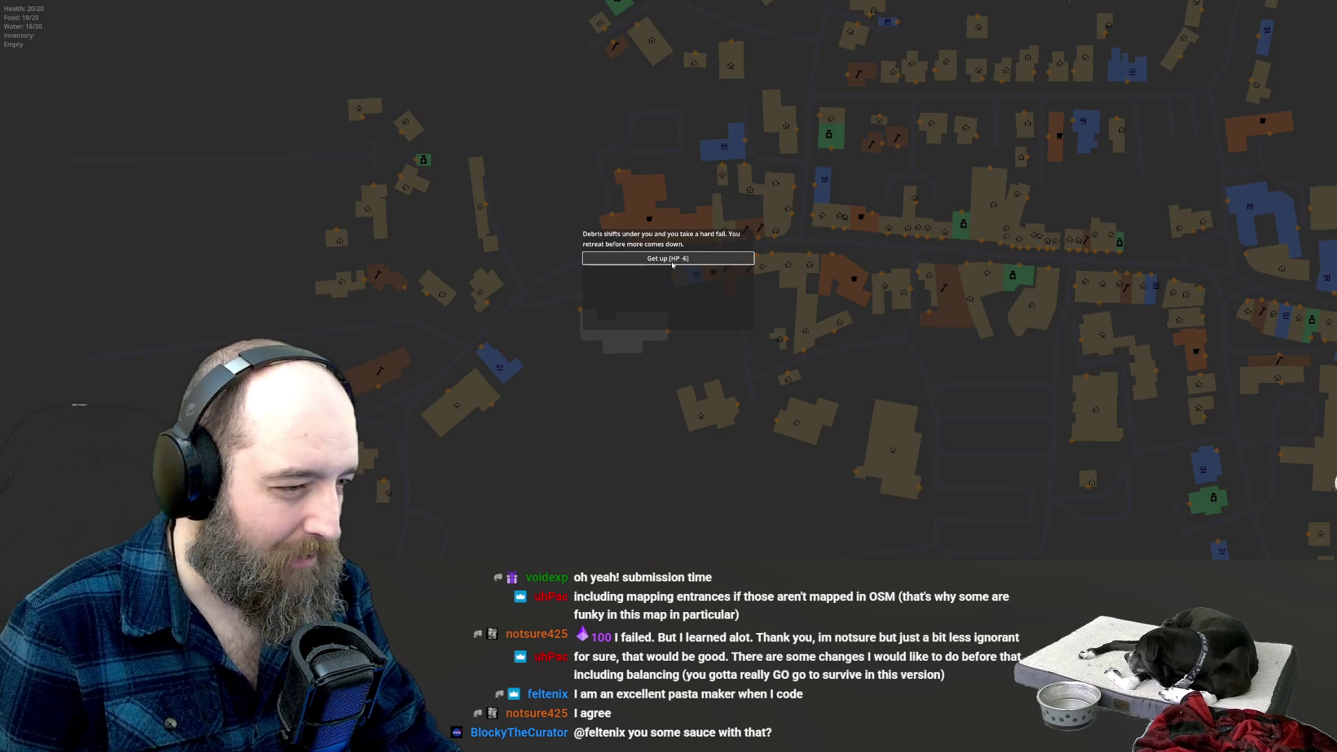
{"action": "left_click", "coordinate": [672, 261]}
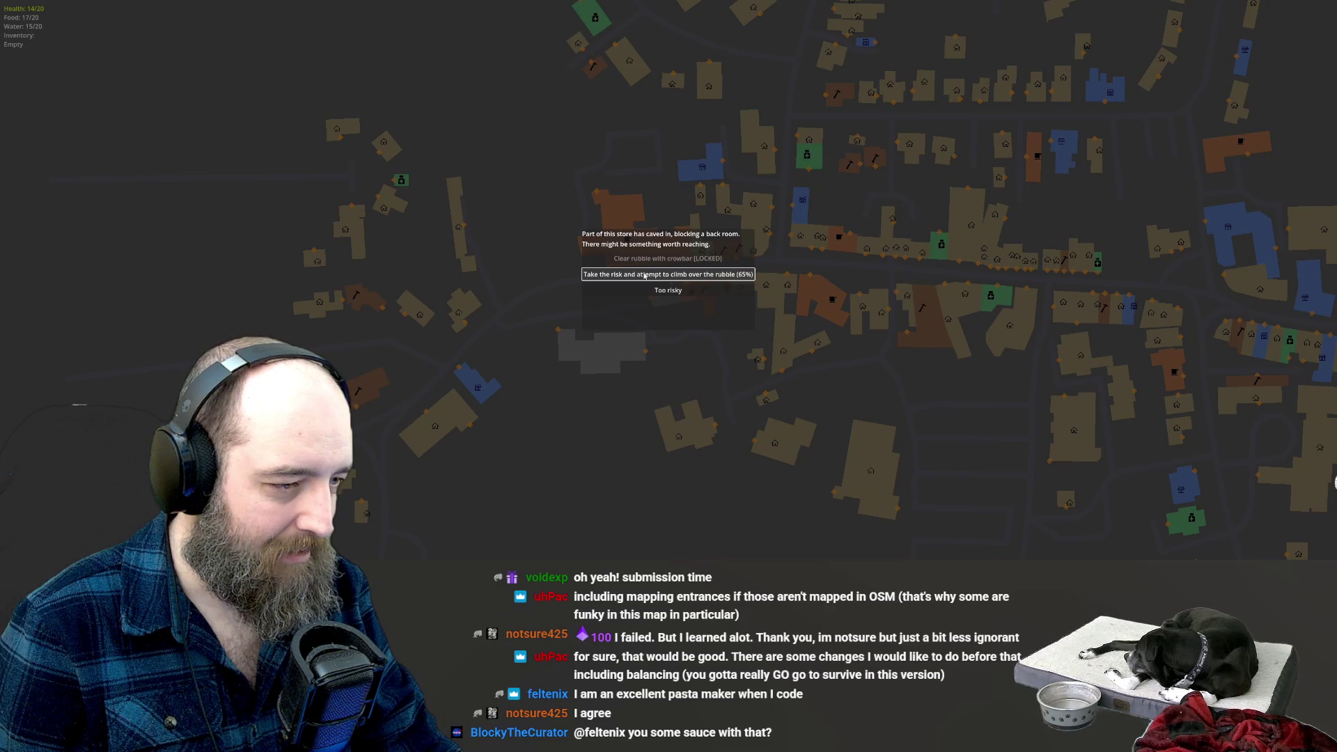
{"action": "left_click", "coordinate": [644, 274]}
{"action": "left_click", "coordinate": [686, 260]}
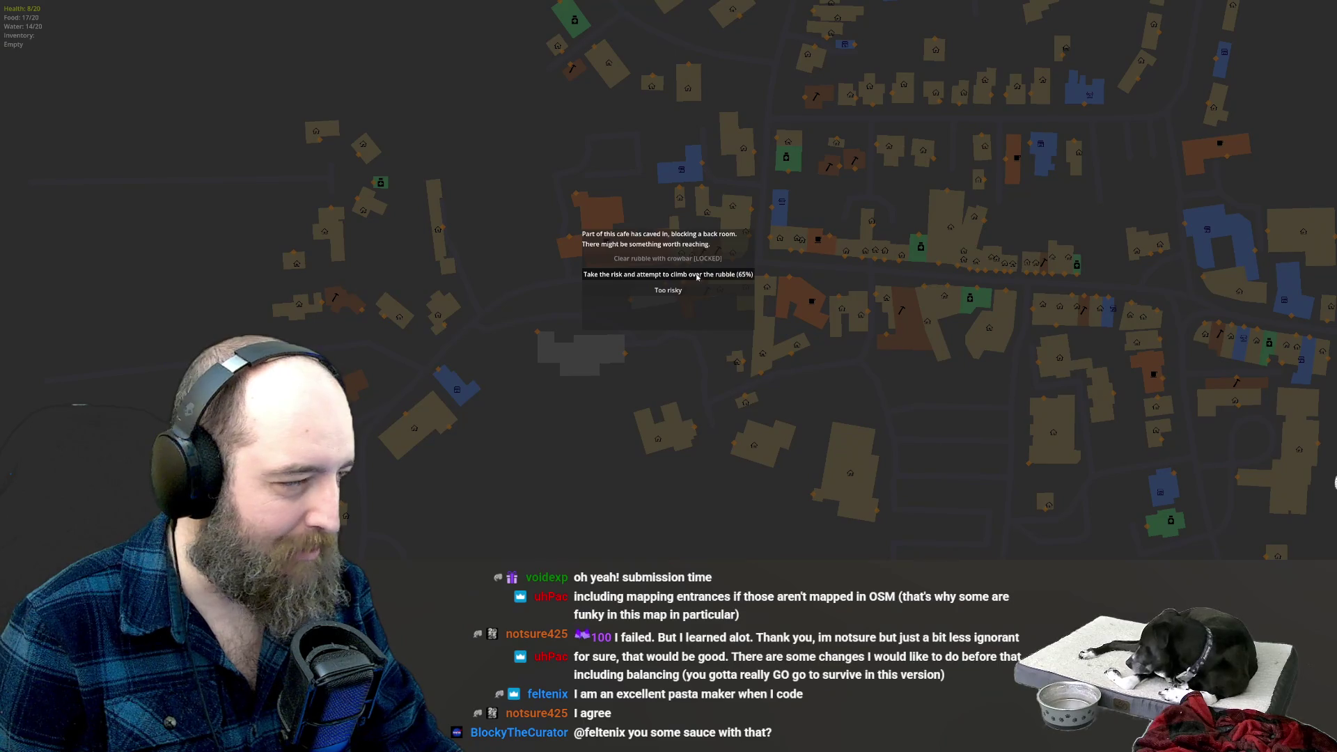
Climb the cafe rubble, search the back room for a Medkit, and exit full screen.
{"action": "left_click", "coordinate": [686, 273]}
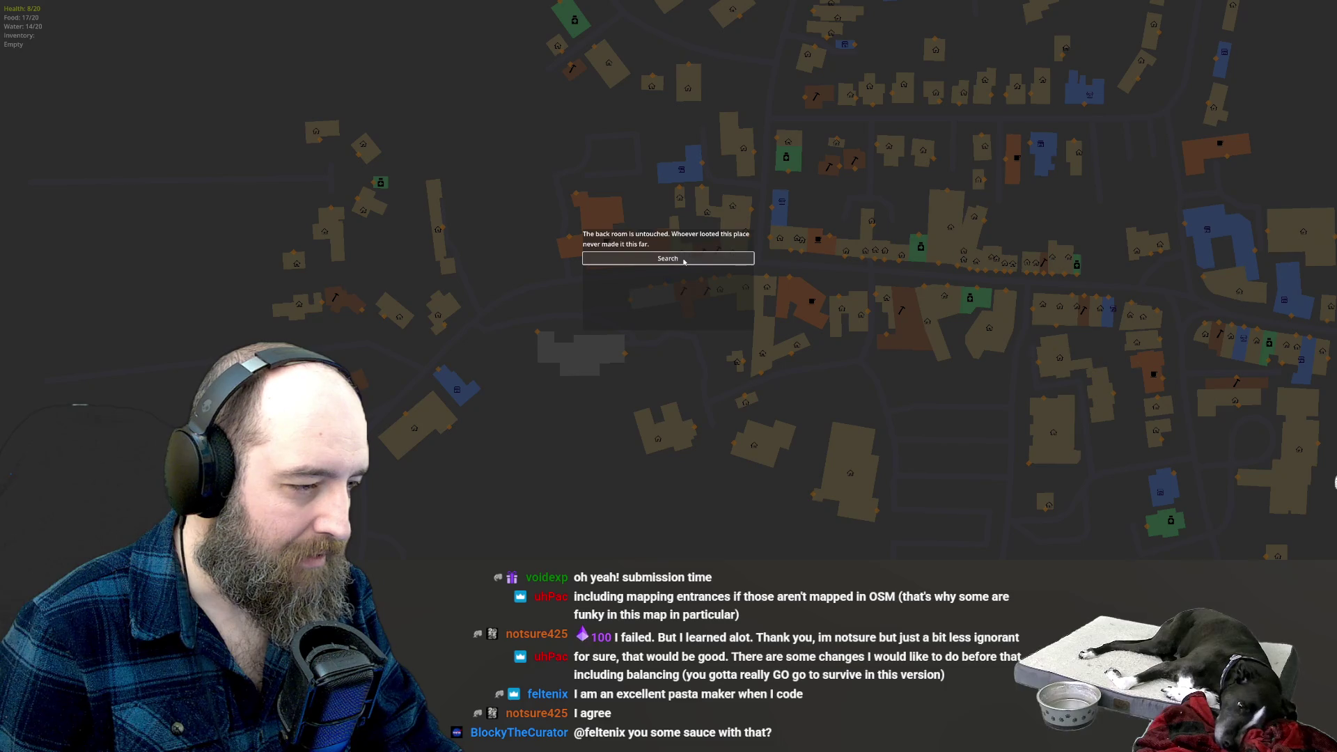
{"action": "left_click", "coordinate": [683, 259]}
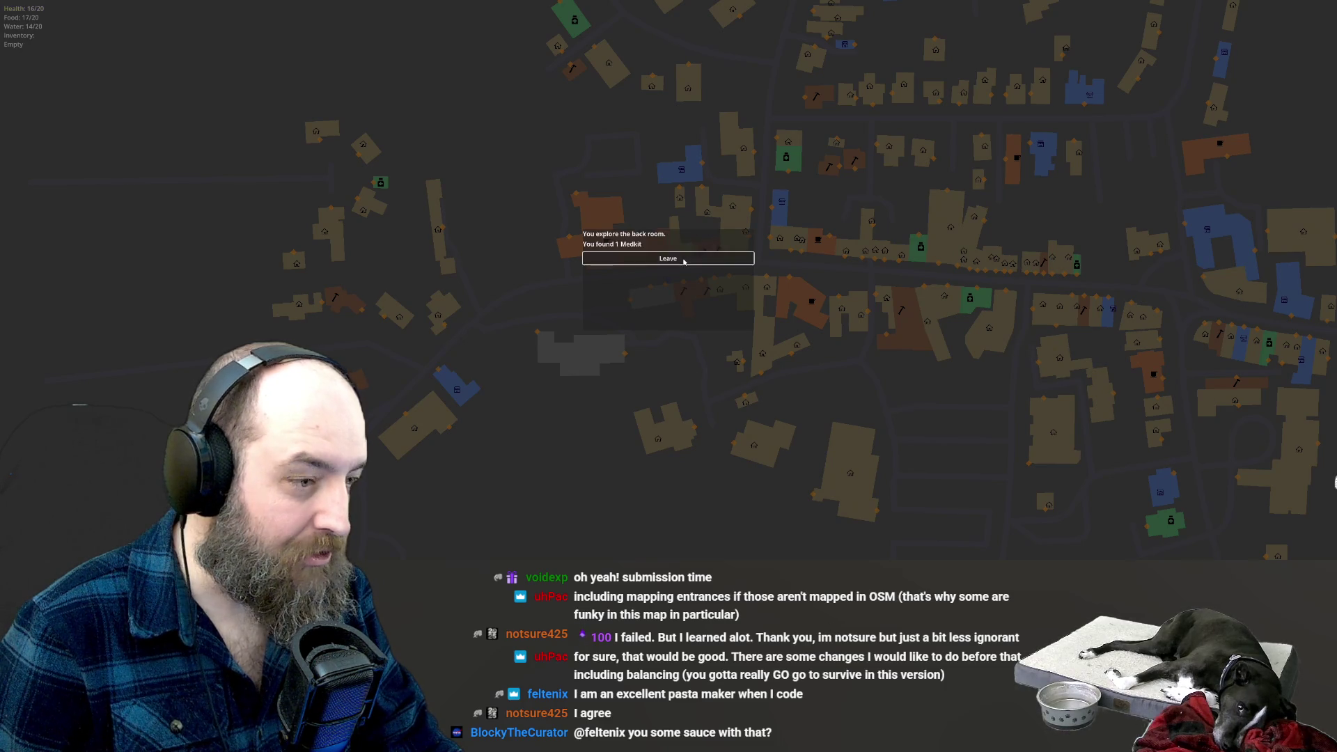
{"action": "left_click", "coordinate": [645, 261]}
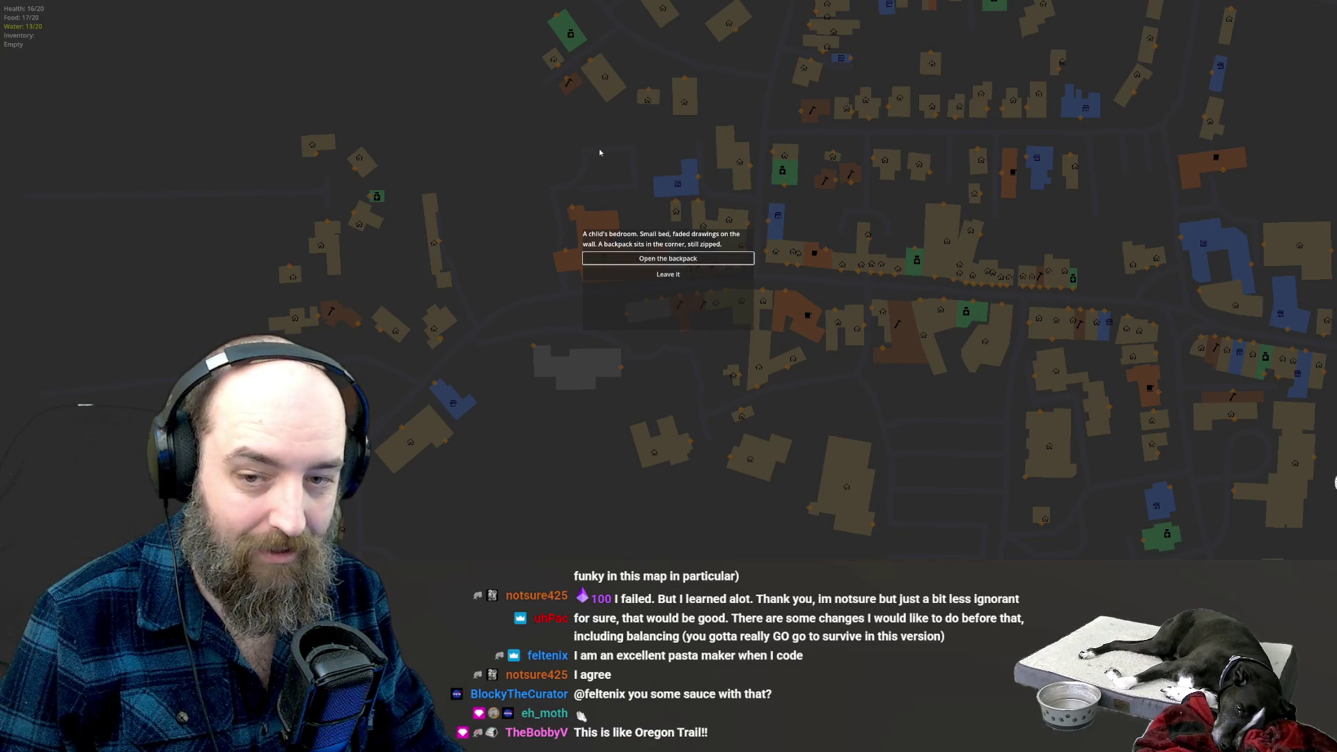
{"action": "key", "text": "Escape"}
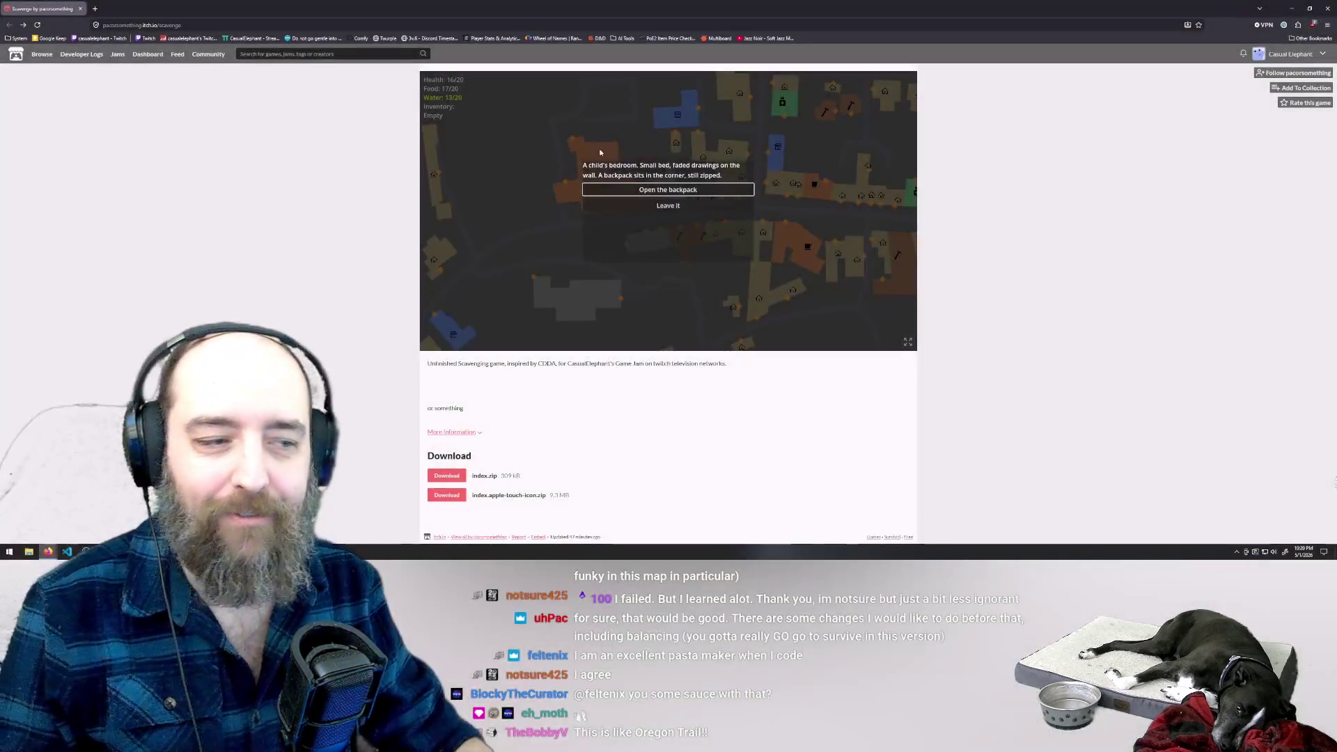
{"action": "left_click", "coordinate": [255, 24]}
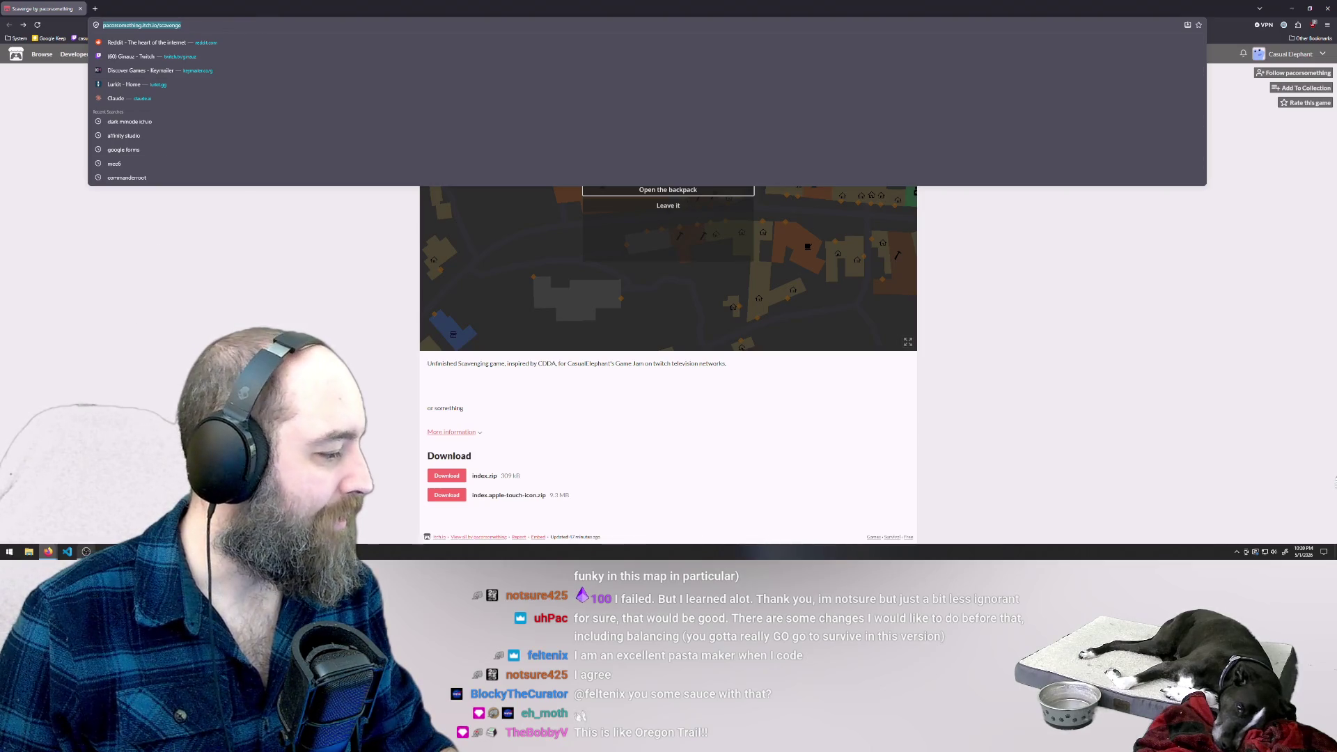
{"action": "key", "text": "Escape"}
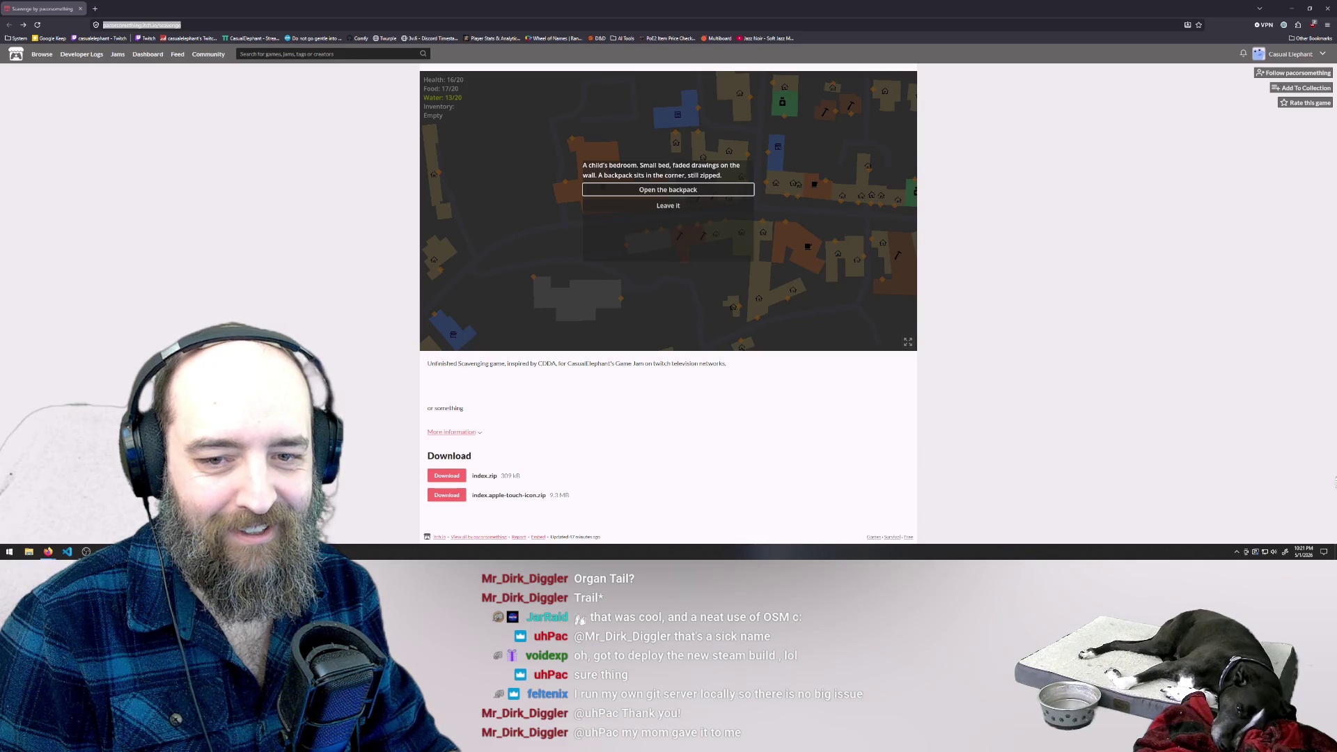
Leave the backpack in the child's bedroom and continue to the flooded basement.
{"action": "left_click", "coordinate": [694, 206]}
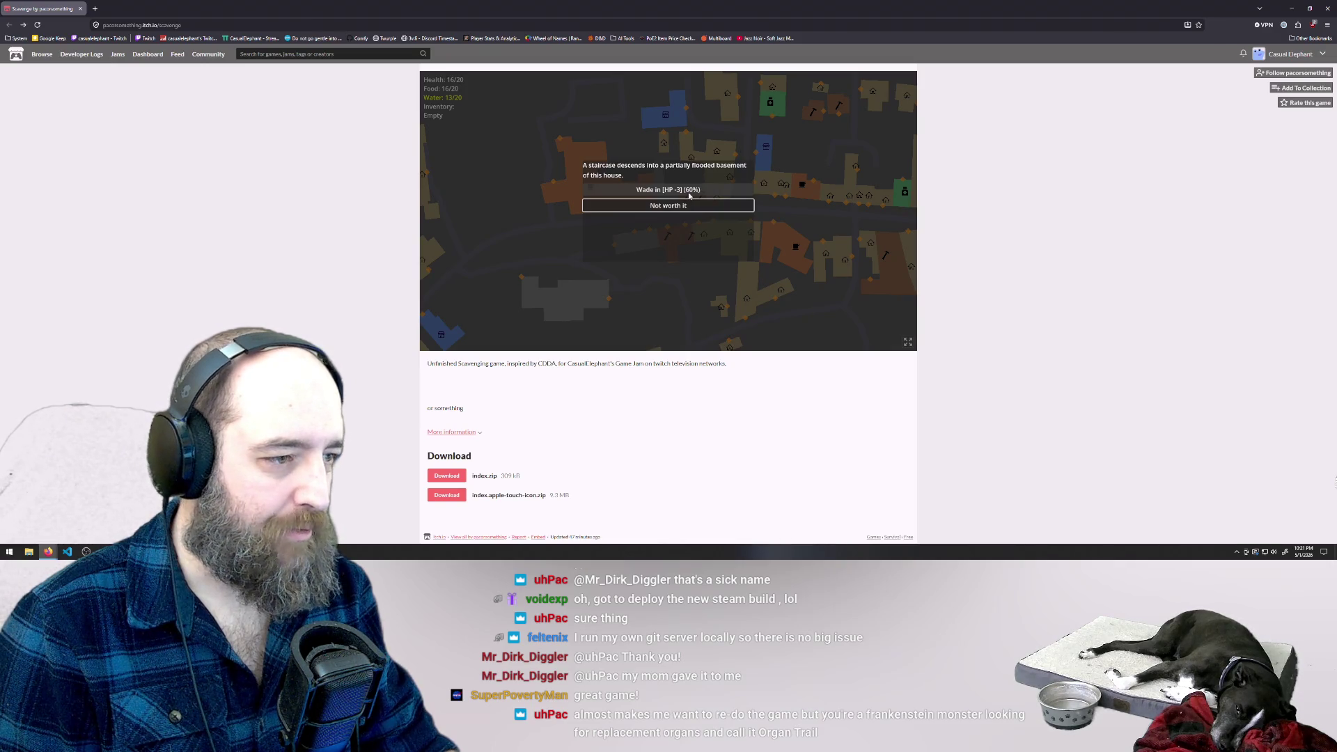
Wade into the flooded basement, then dig through the hardware store wreckage to get a Crowbar.
{"action": "left_click", "coordinate": [689, 192]}
{"action": "left_click", "coordinate": [686, 192]}
{"action": "left_click", "coordinate": [673, 195]}
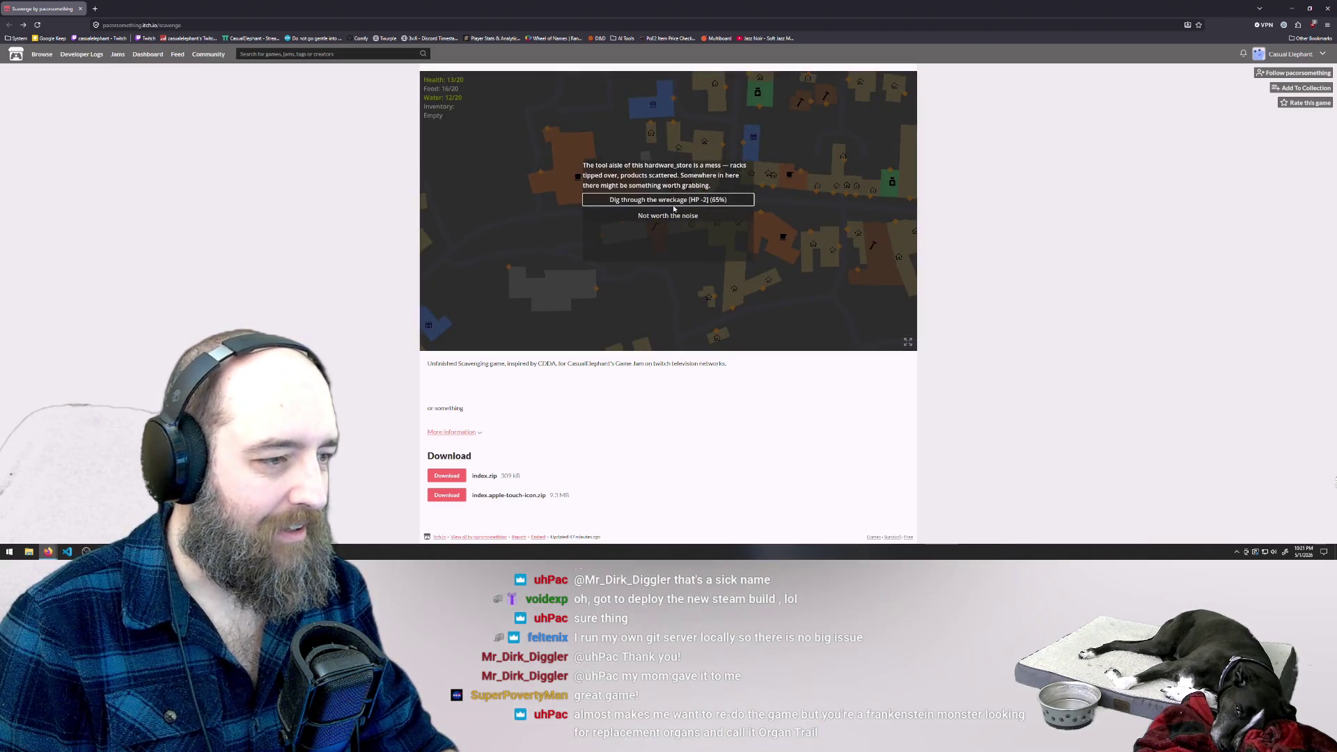
{"action": "left_click", "coordinate": [667, 200]}
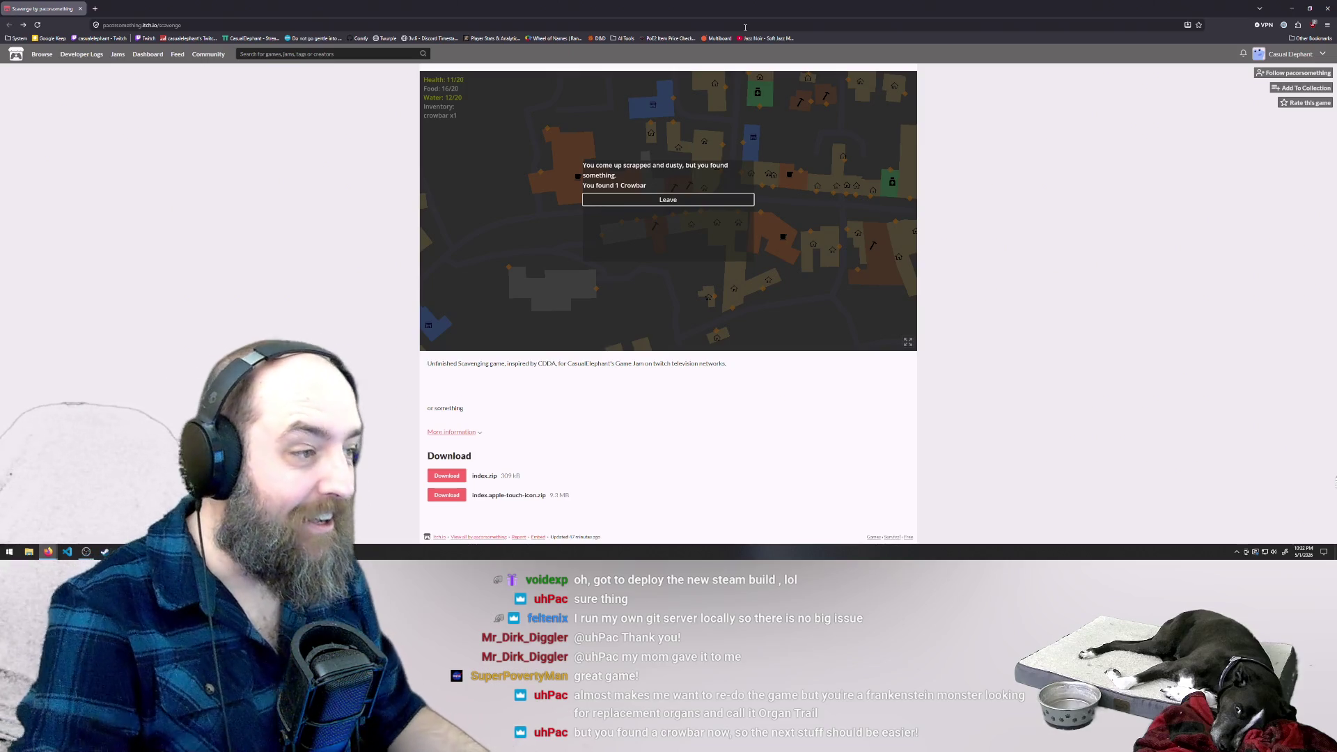
{"action": "left_click", "coordinate": [679, 200]}
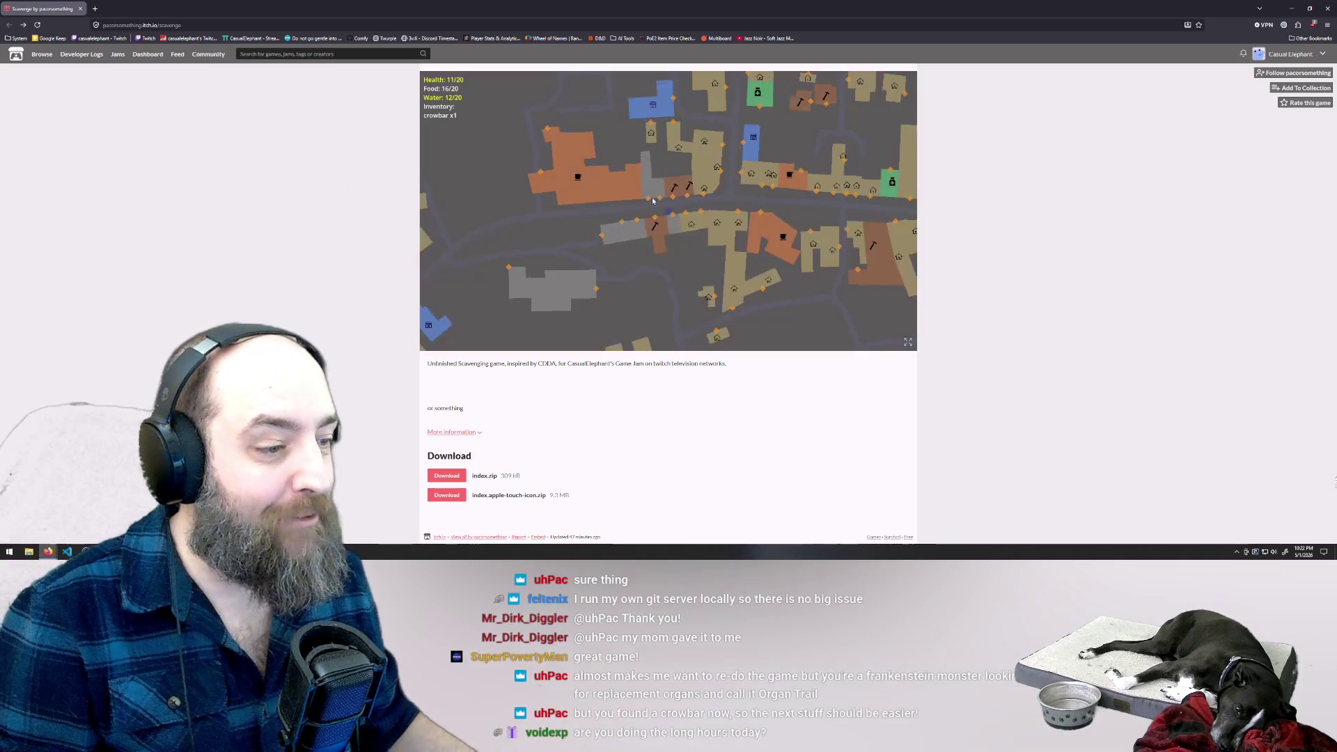
Scavenge the tan building's medicine cabinet for a medkit.
{"action": "left_click", "coordinate": [706, 222]}
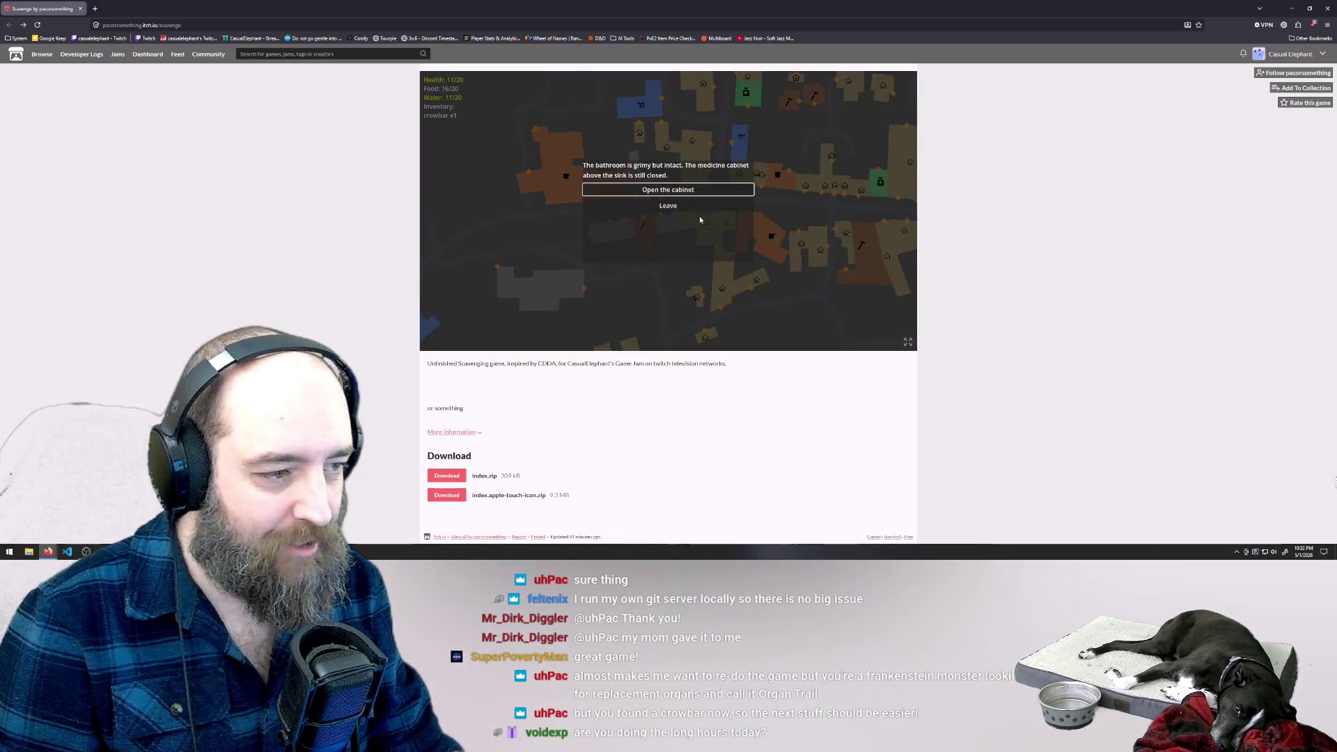
{"action": "left_click", "coordinate": [669, 193]}
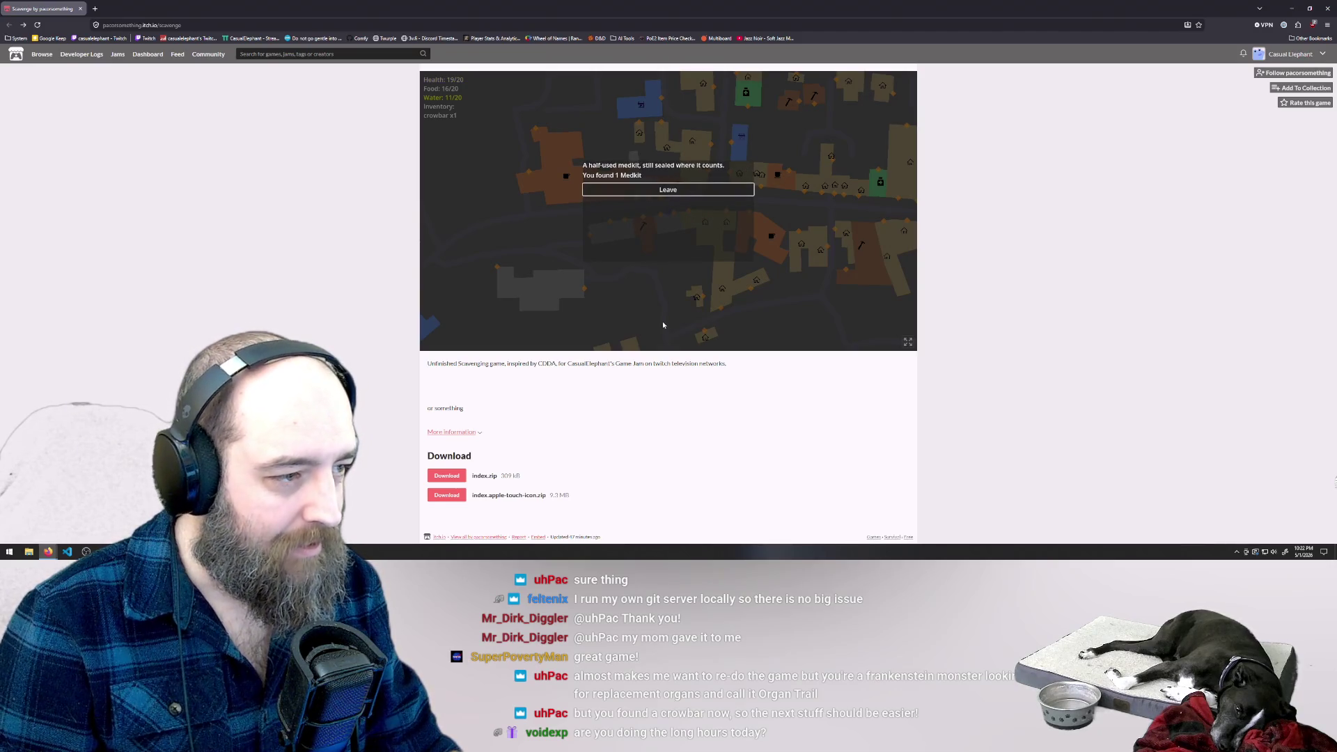
{"action": "left_click", "coordinate": [665, 192]}
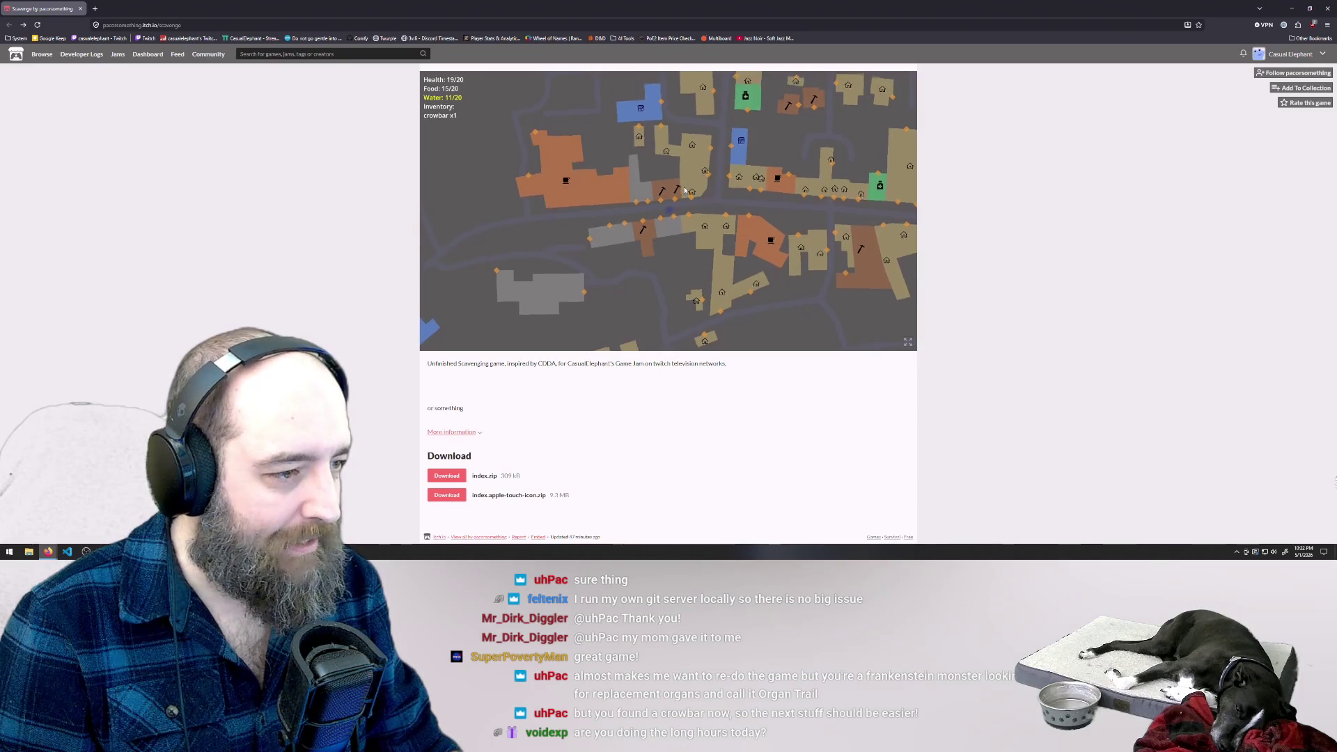
Check the picked-clean house anyway and collect the canned food.
{"action": "left_click", "coordinate": [686, 220]}
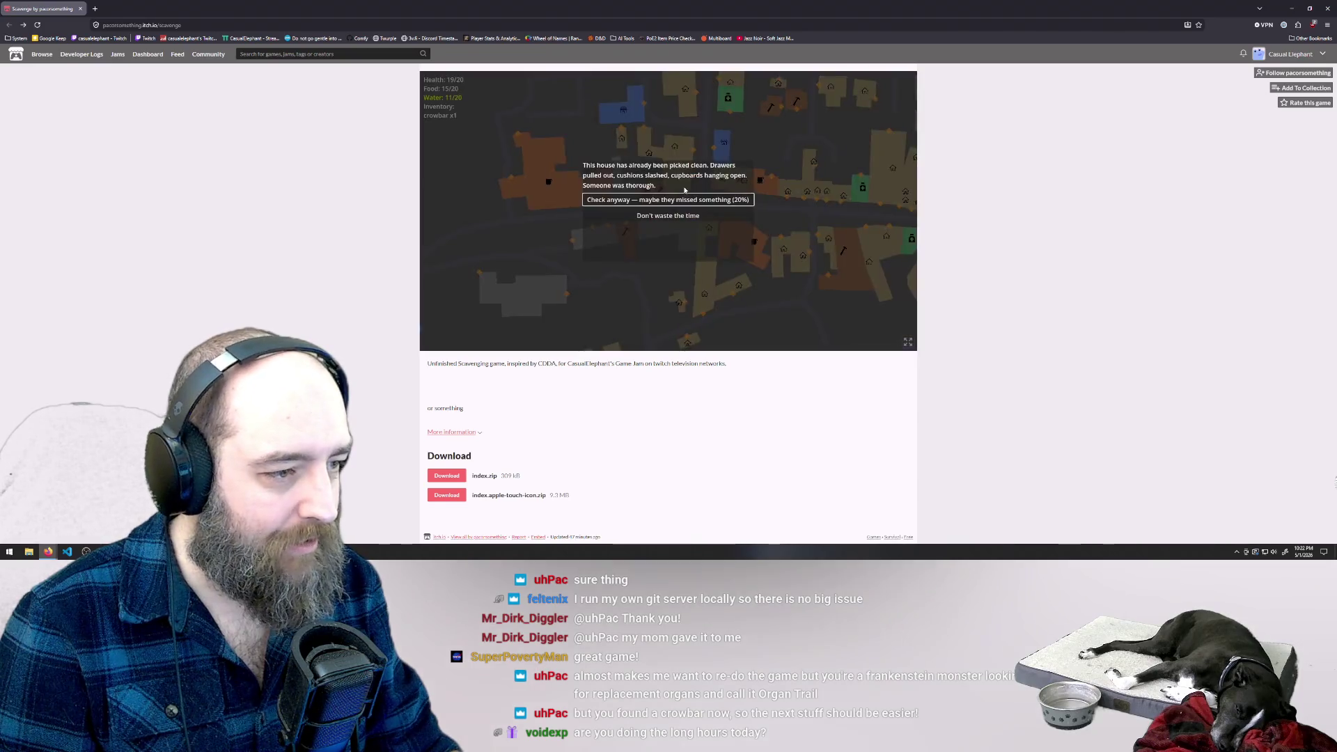
{"action": "left_click", "coordinate": [628, 201]}
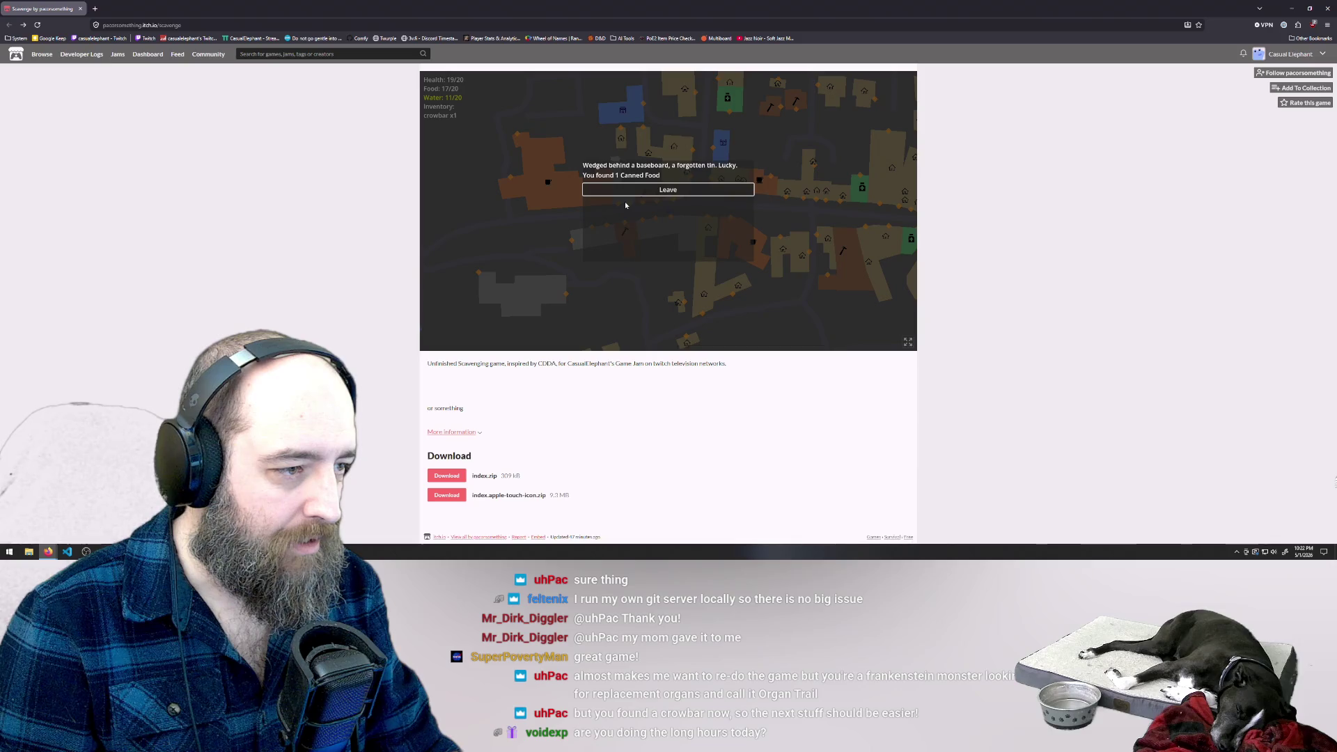
{"action": "left_click", "coordinate": [637, 195]}
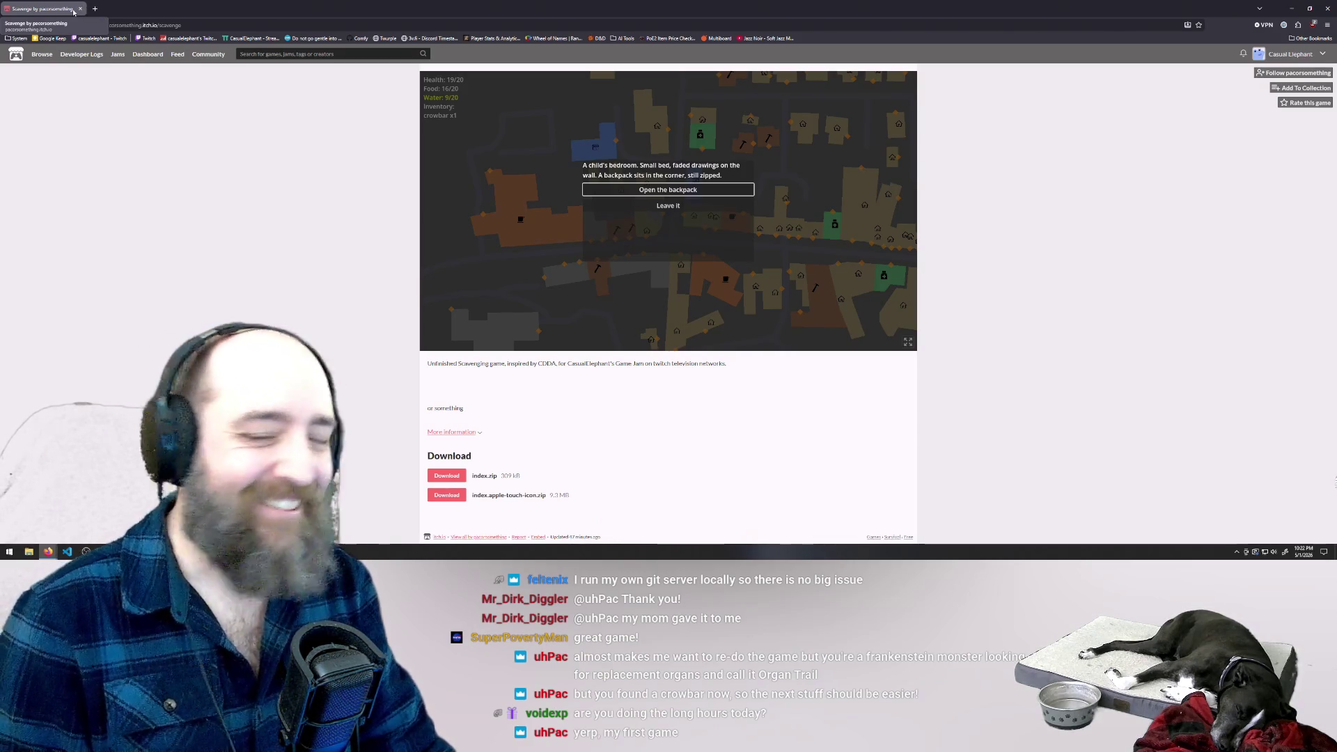
Switch from the browser to the Godot editor showing game_scene.
{"action": "key", "text": "alt+Tab"}
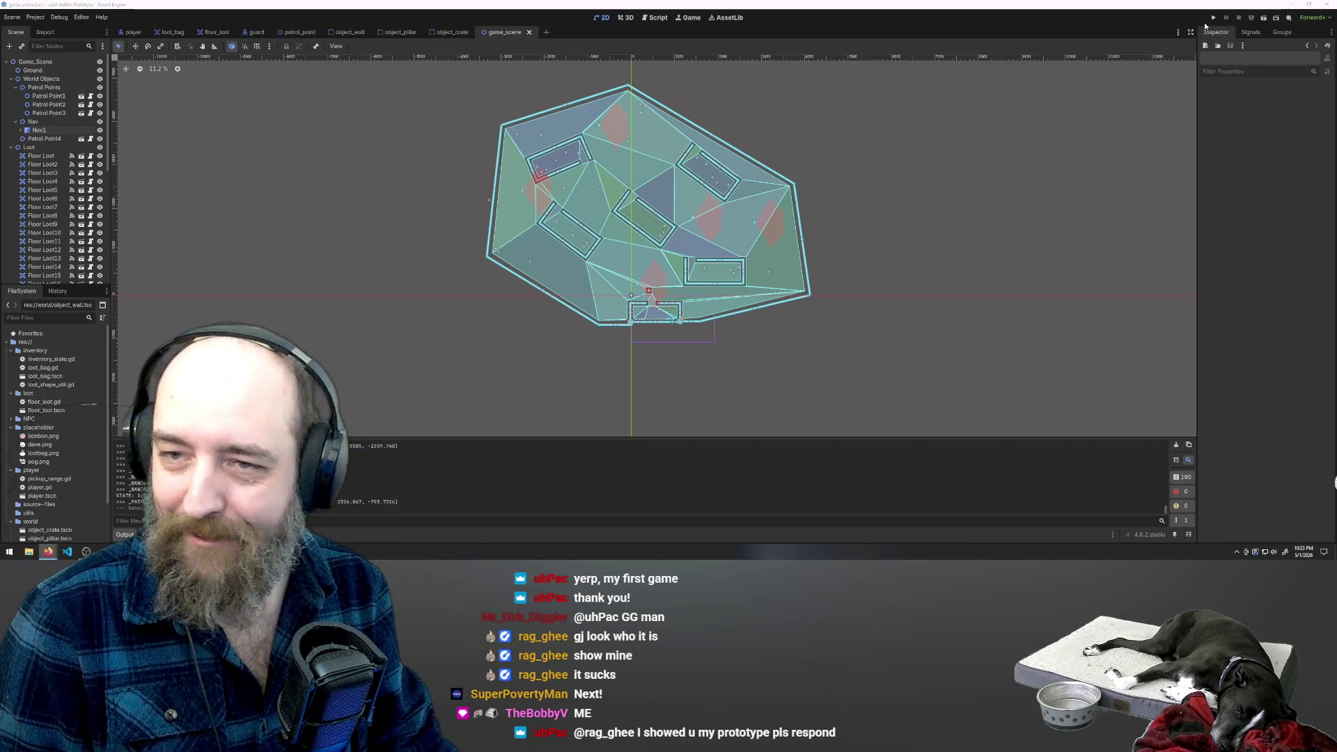
Minimize the Godot editor to show the desktop.
{"action": "left_click", "coordinate": [1290, 4]}
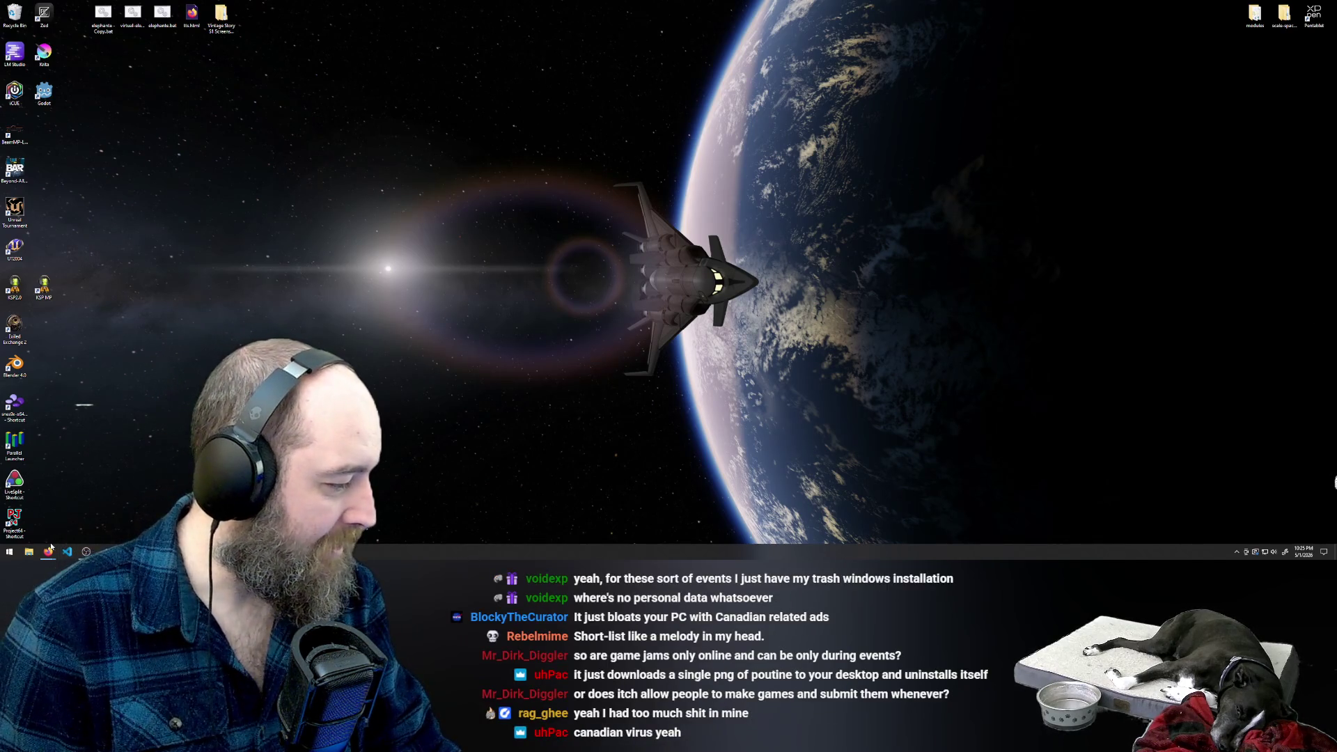
{"action": "mouse_move", "coordinate": [48, 551]}
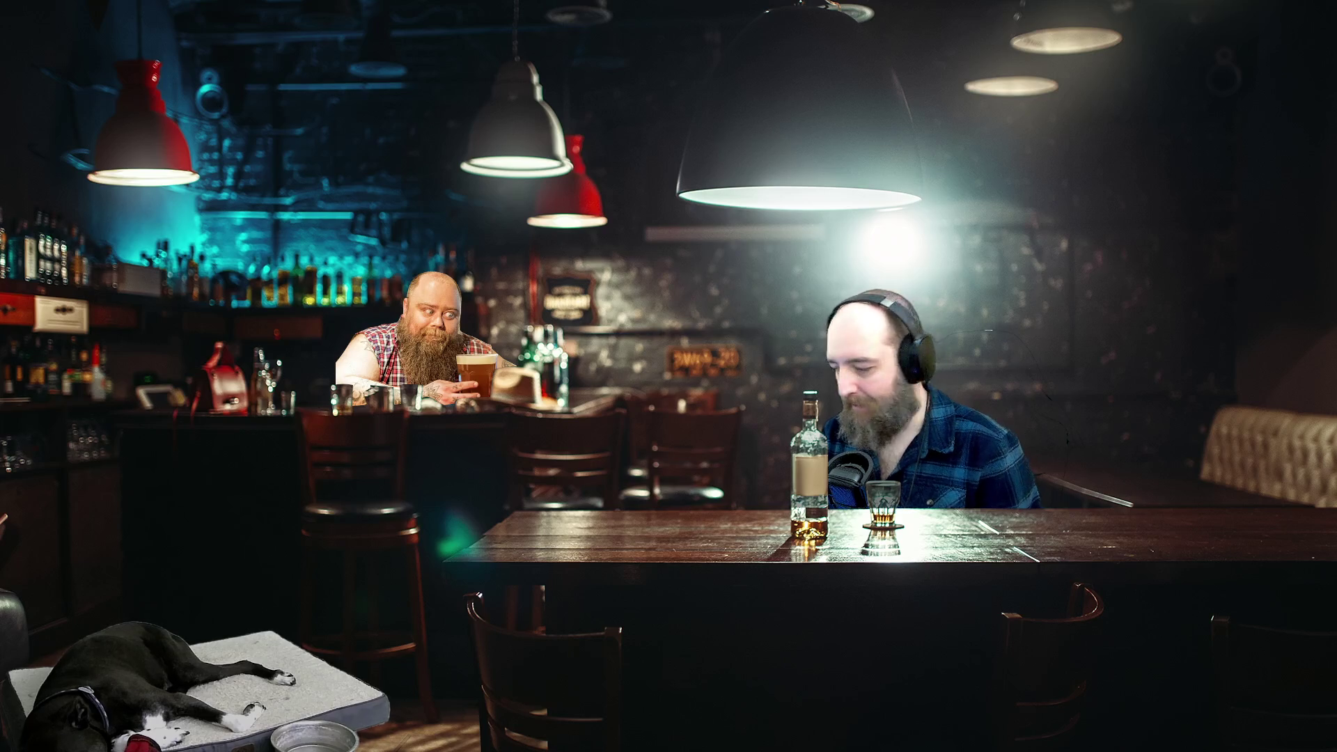